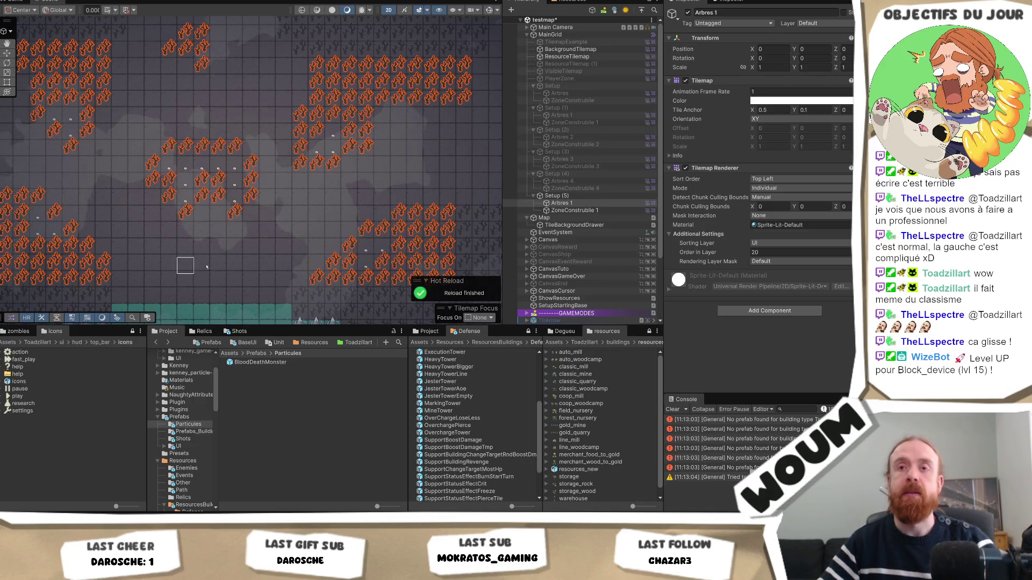
Pan across the tree tilemap layout in the Scene view, then start the game in Play mode.
left_click_drag(185, 263, 276, 280)
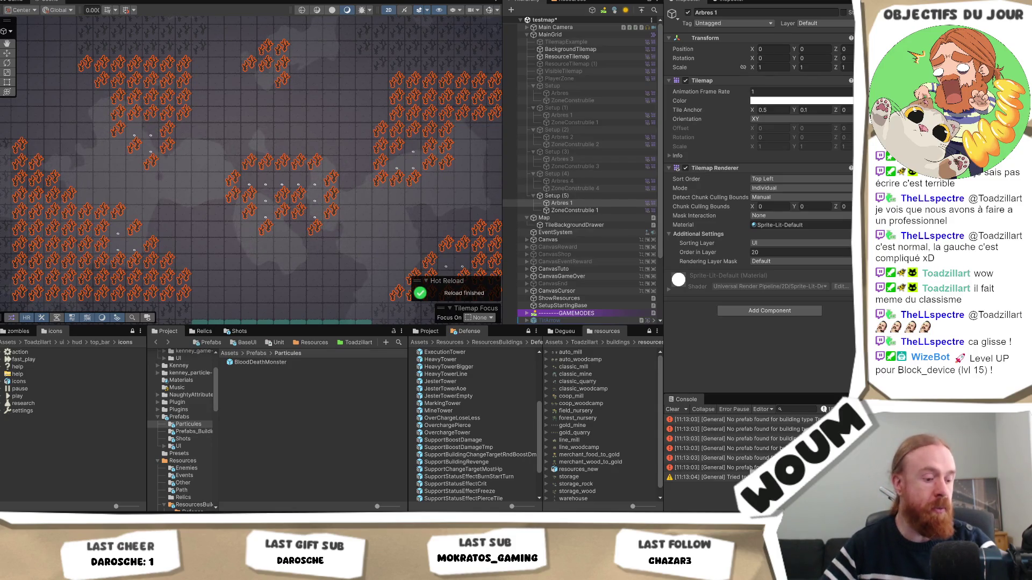
left_click_drag(371, 232, 340, 256)
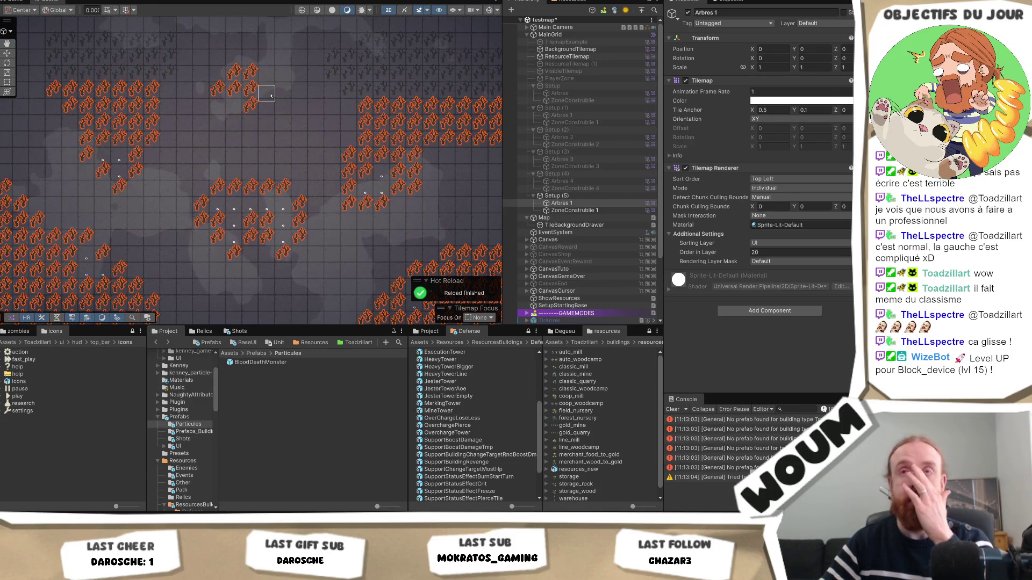
key("ctrl+p")
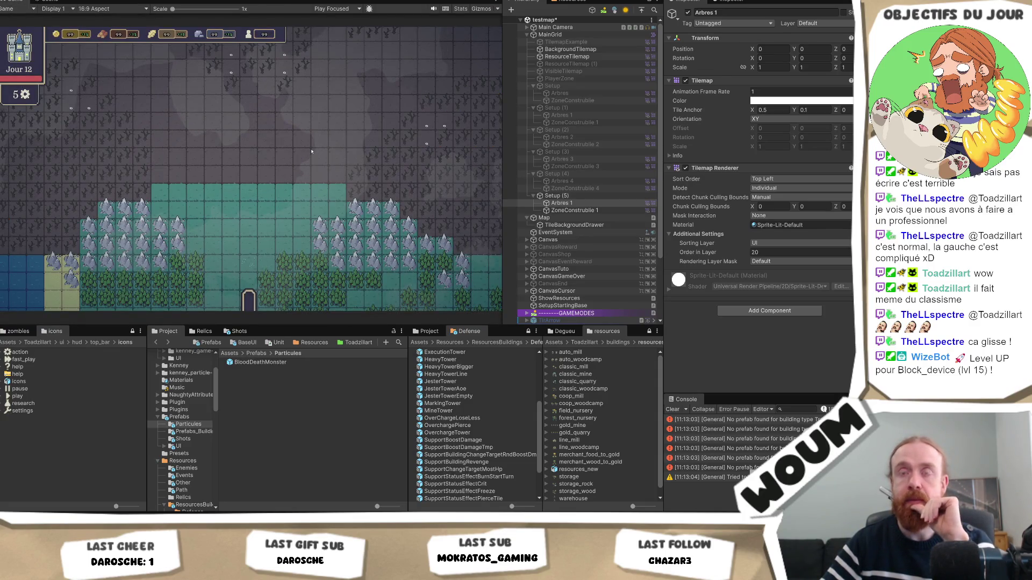
Rename the Arbres 1 tilemap under Setup (5) to Arbres 5.
left_click(572, 196)
left_click(581, 203)
key("F2")
key("Right")
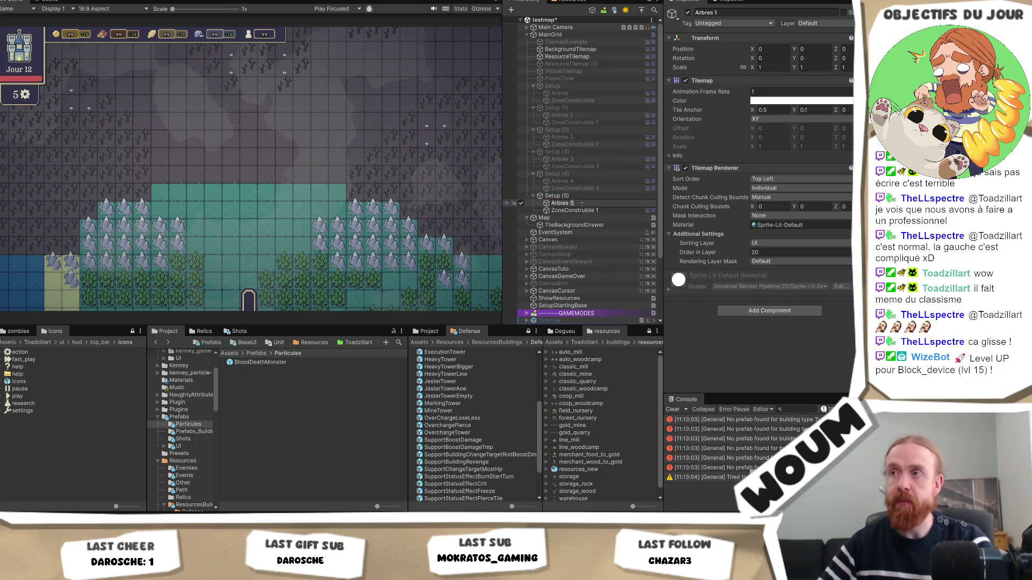
key("BackSpace")
type("5")
key("Return")
Rename the ZoneConstruible 1 tilemap below it to ZoneConstruible 5.
key("Down")
key("F2")
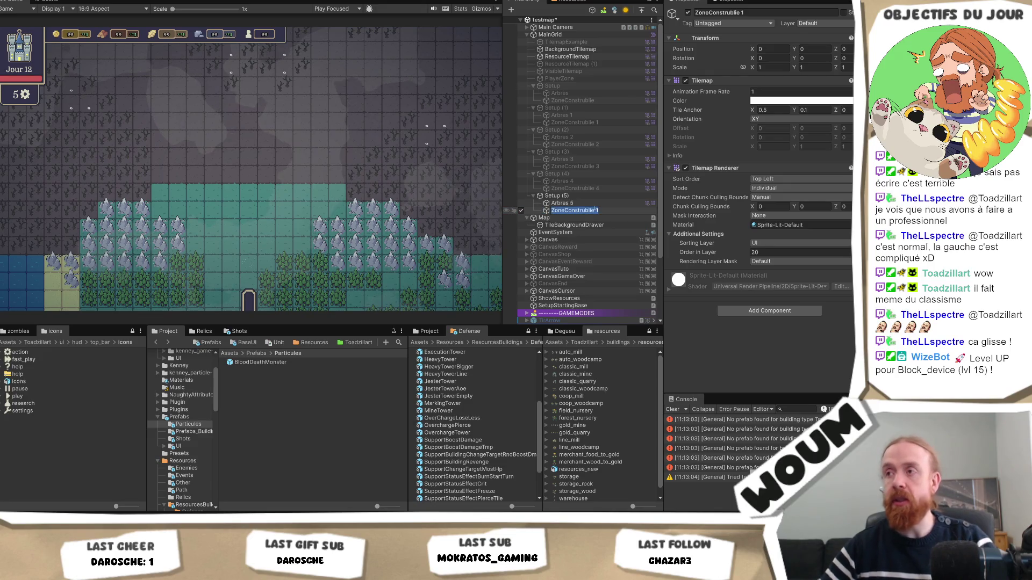
key("Right")
key("BackSpace")
key("BackSpace")
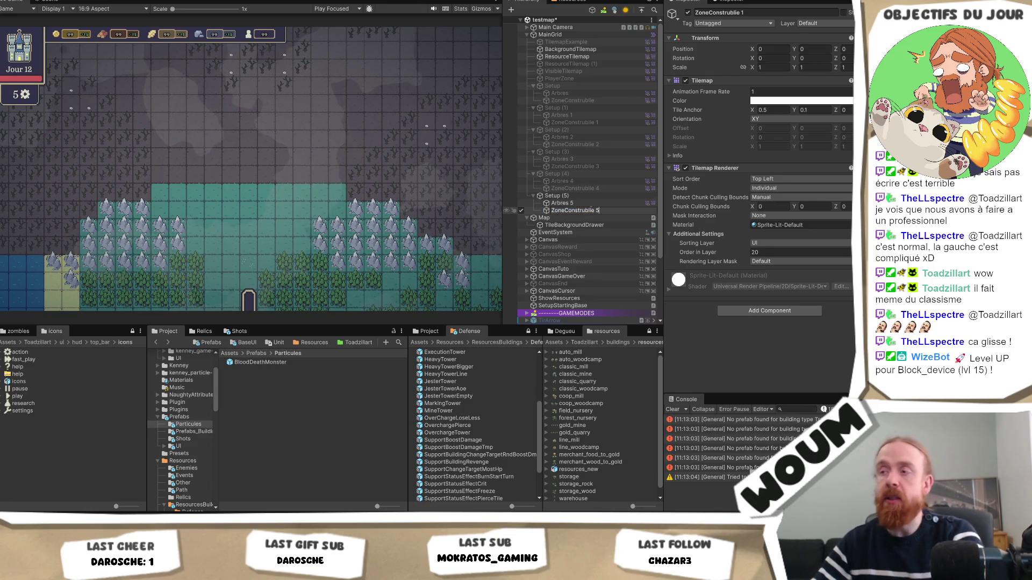
key("Return")
Select the Map object to show its script settings and forest tile weights.
left_click(590, 195)
scroll(589, 226, "down", 2)
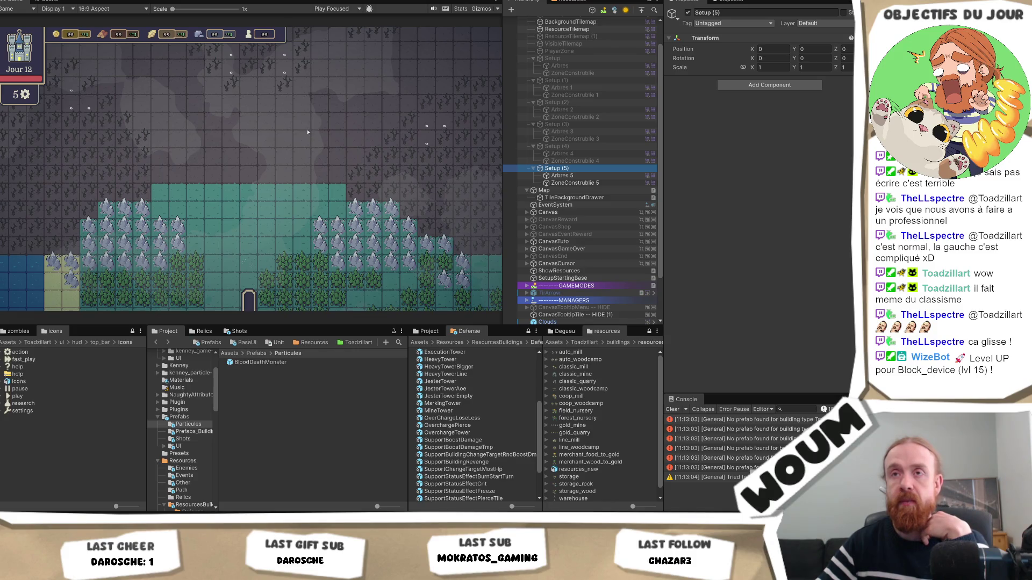
left_click(306, 149)
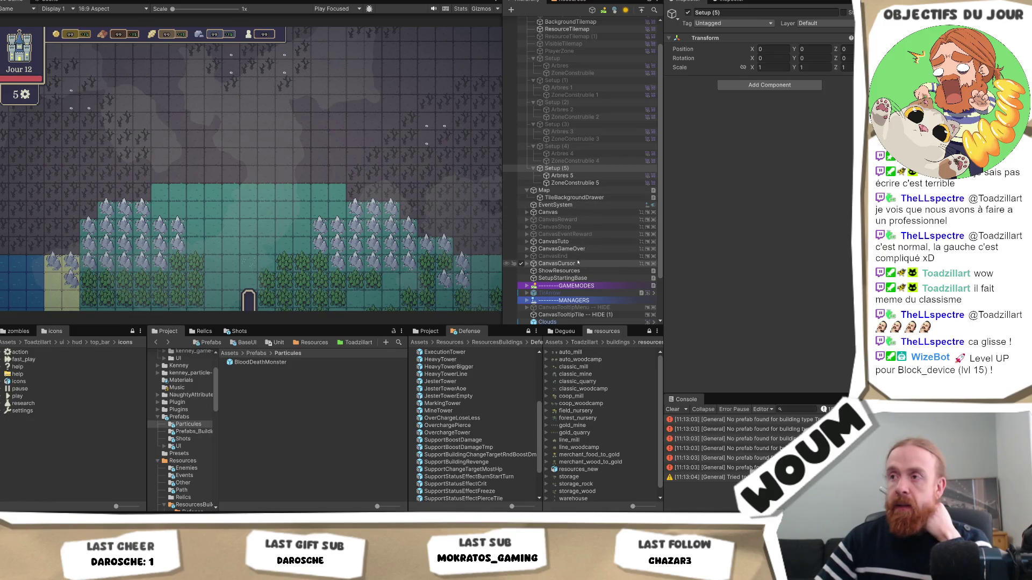
left_click(576, 191)
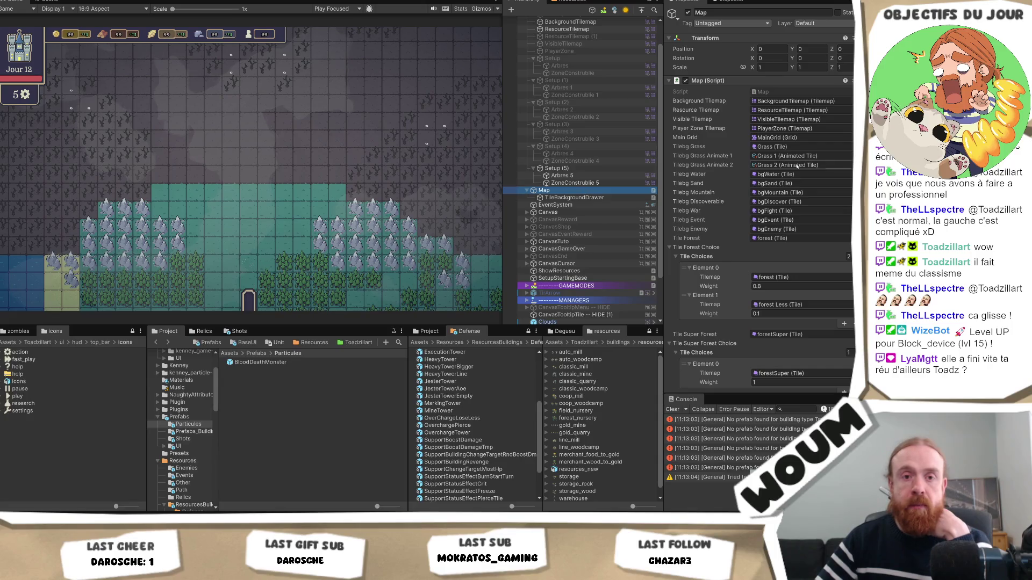
Add new Deadlands group entries on Map and expand Element 5 and Element 6.
scroll(799, 188, "down", 10)
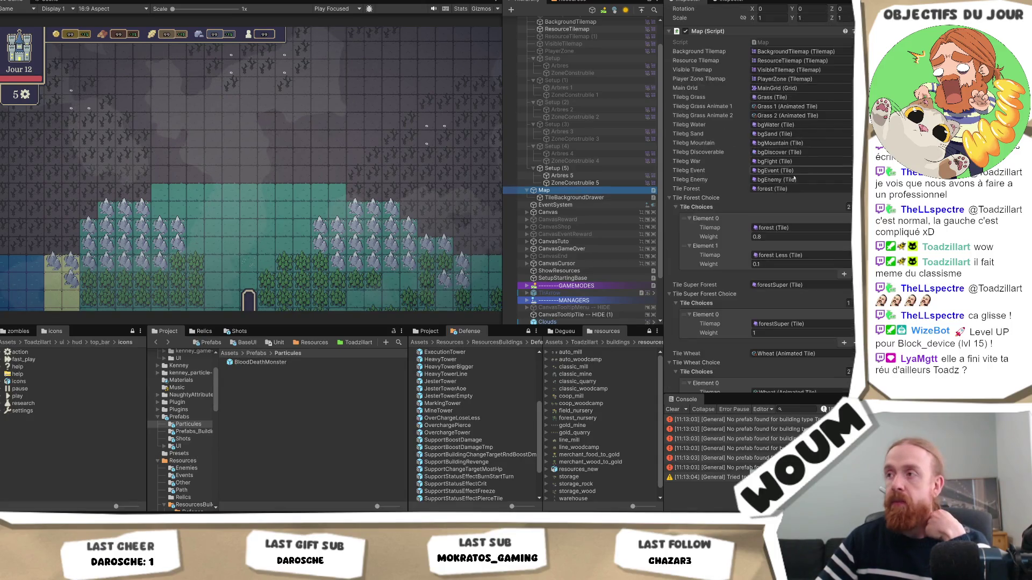
scroll(799, 211, "down", 8)
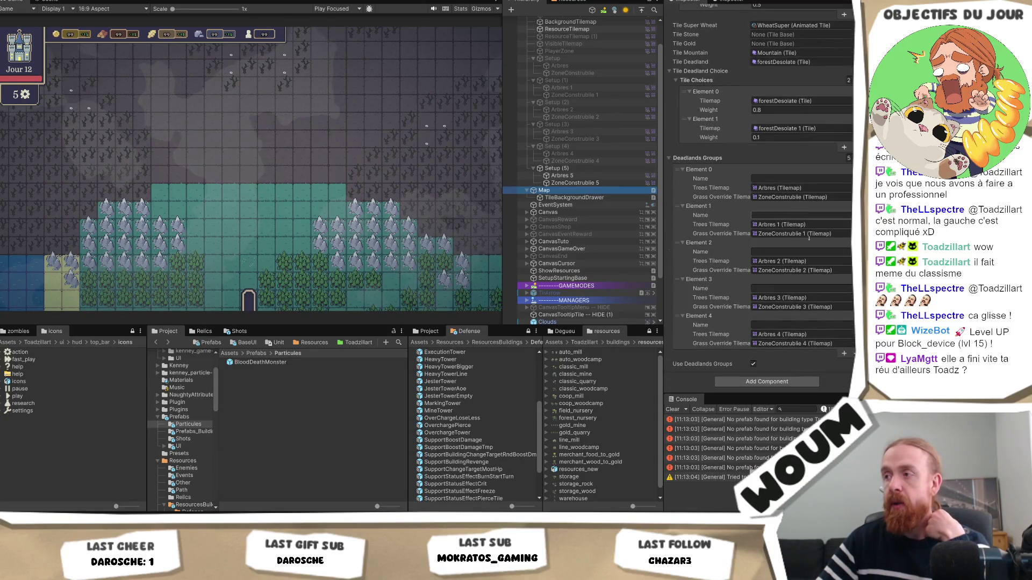
left_click(844, 359)
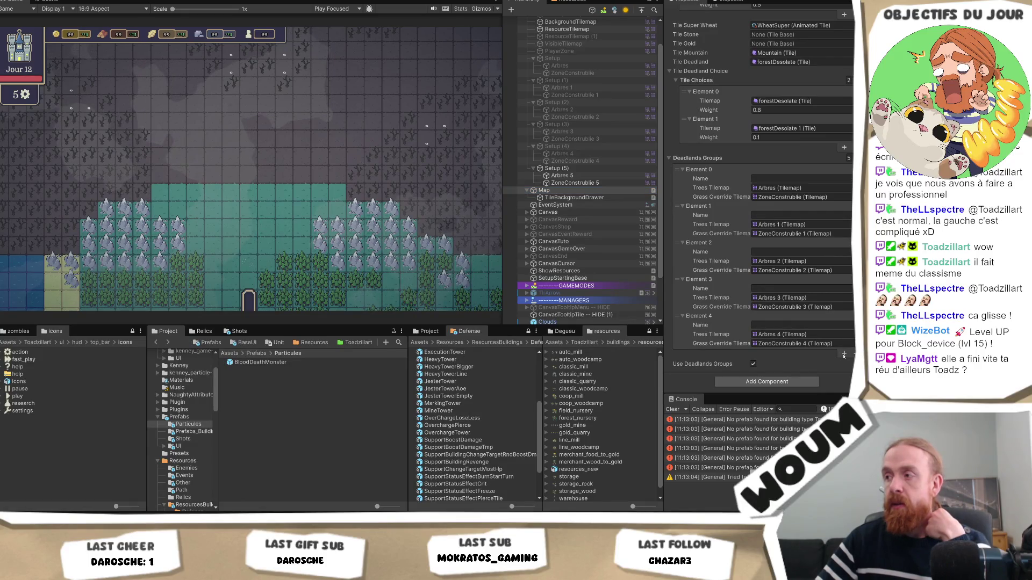
left_click(844, 354)
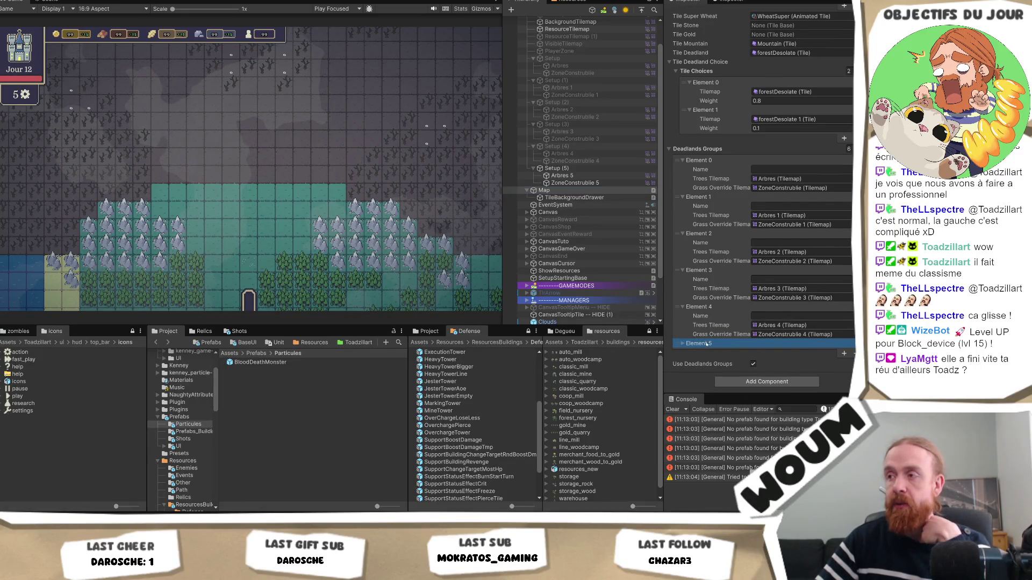
left_click(699, 343)
left_click(844, 380)
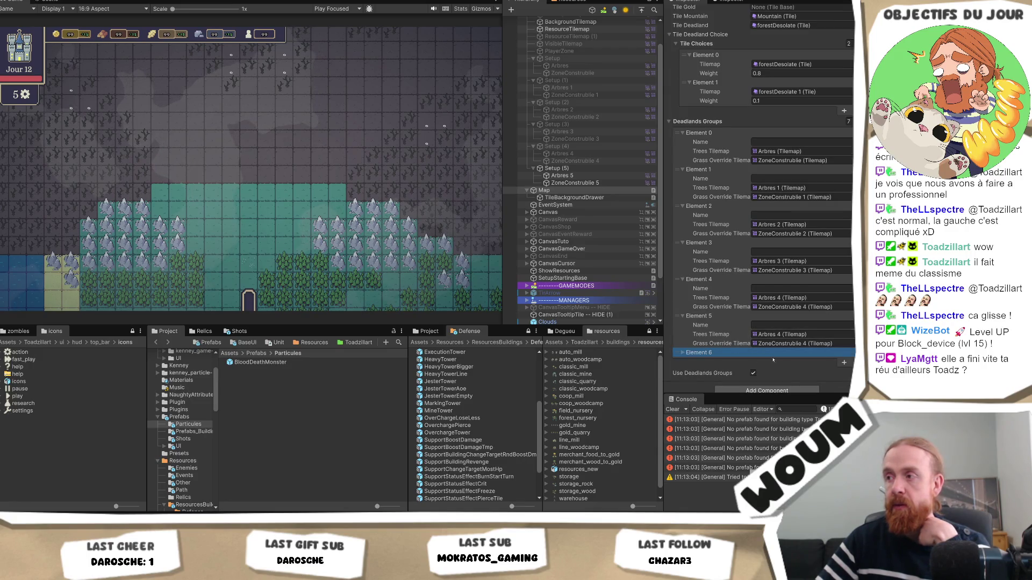
left_click(696, 353)
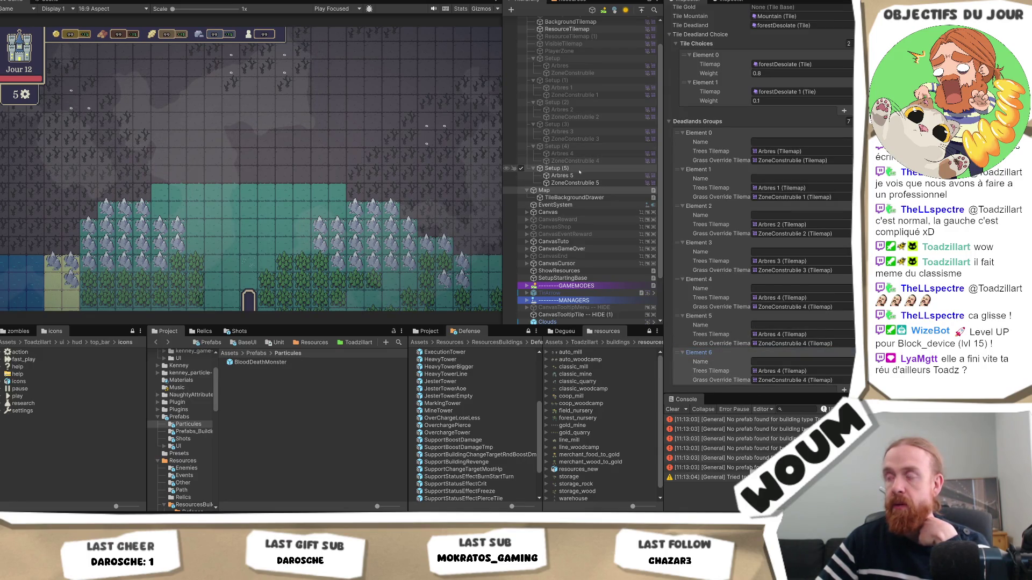
Assign Arbres 5 as trees and ZoneConstruible 5 as grass override in Element 5, dropping the extra entry.
left_click_drag(562, 175, 803, 334)
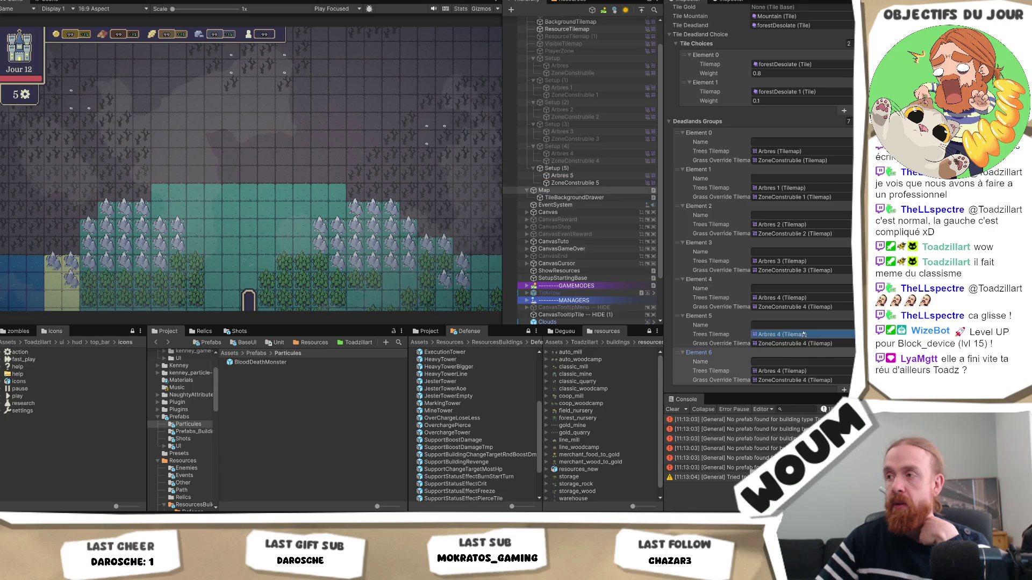
mouse_move(803, 334)
left_mouse_down()
mouse_move(795, 304)
mouse_move(813, 338)
mouse_move(822, 161)
mouse_move(835, 181)
mouse_move(830, 230)
mouse_move(795, 334)
left_mouse_up()
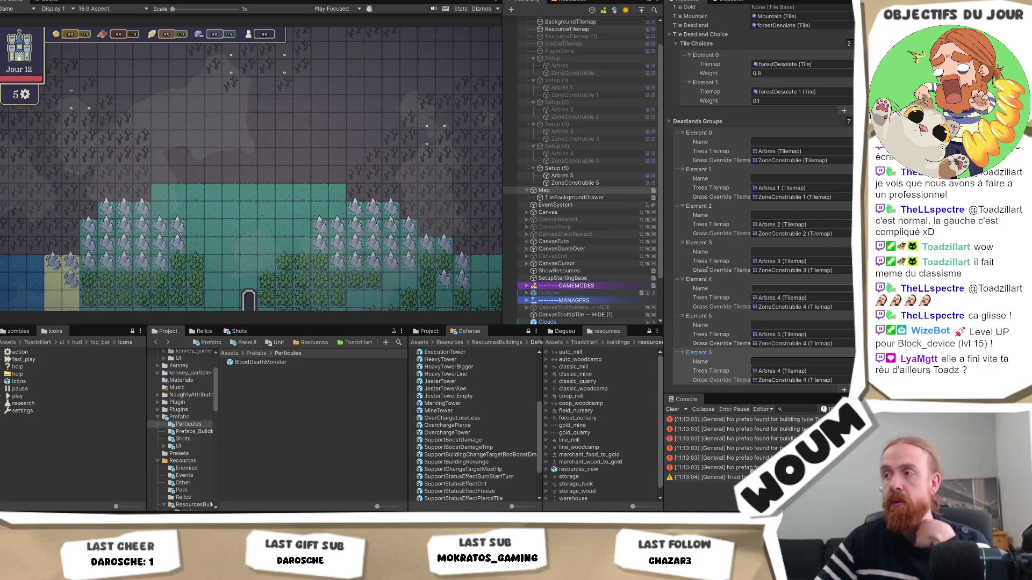
mouse_move(573, 183)
left_mouse_down()
mouse_move(811, 368)
mouse_move(816, 345)
left_mouse_up()
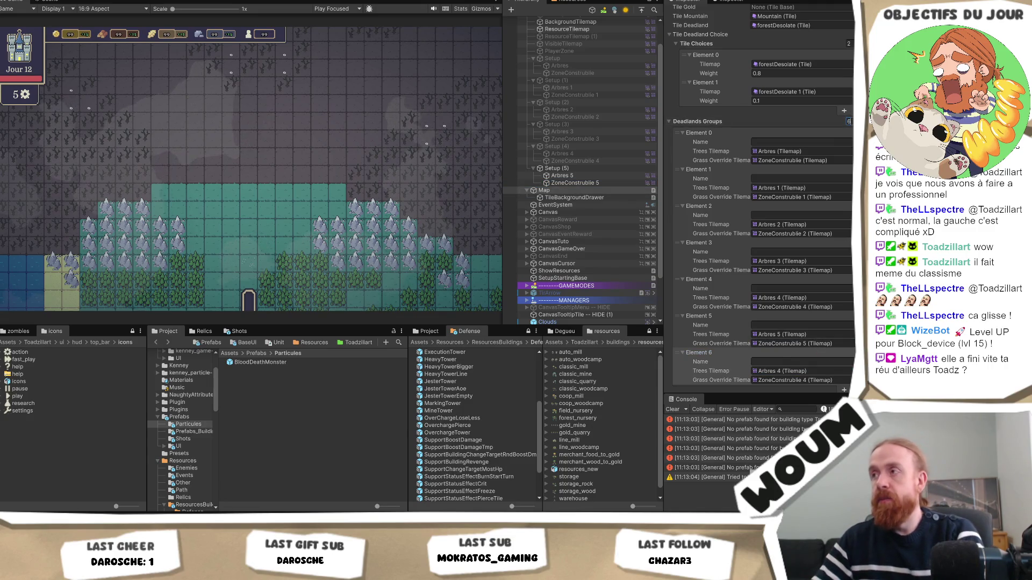
key("Return")
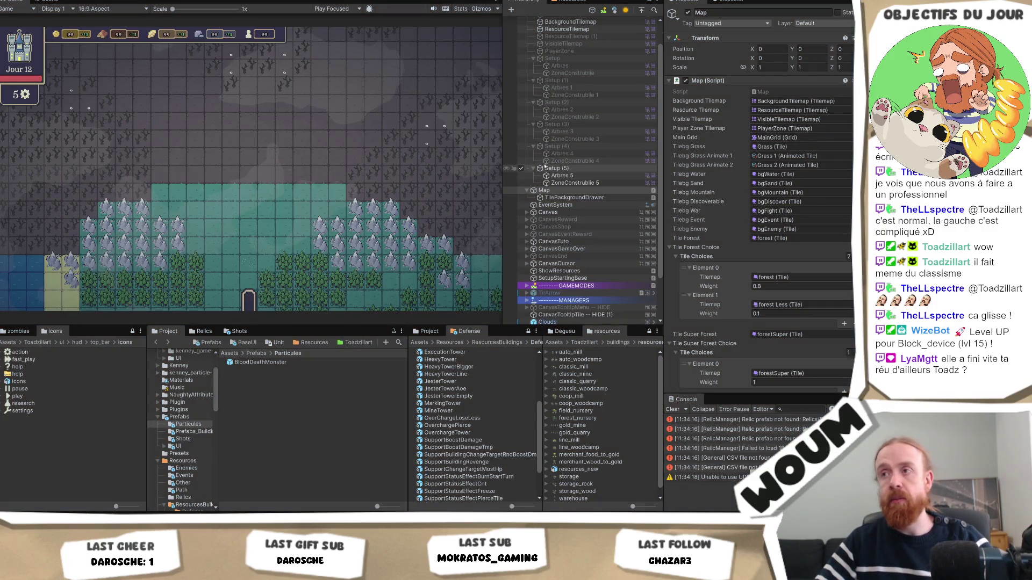
Select Setup (5), enter Play mode, close the DreadHaven's Alpha intro and place the town centre.
left_click(545, 166)
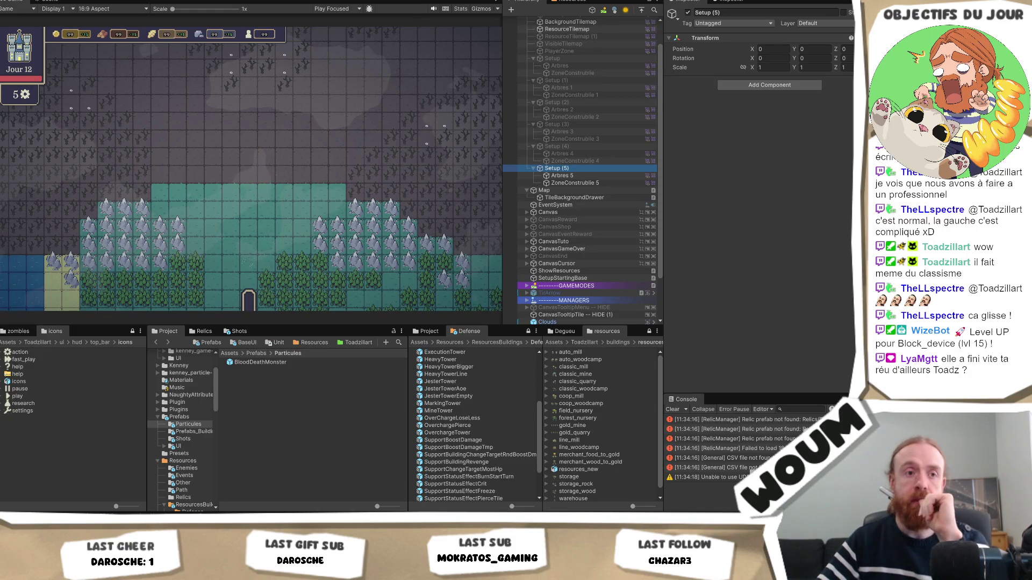
key("ctrl+p")
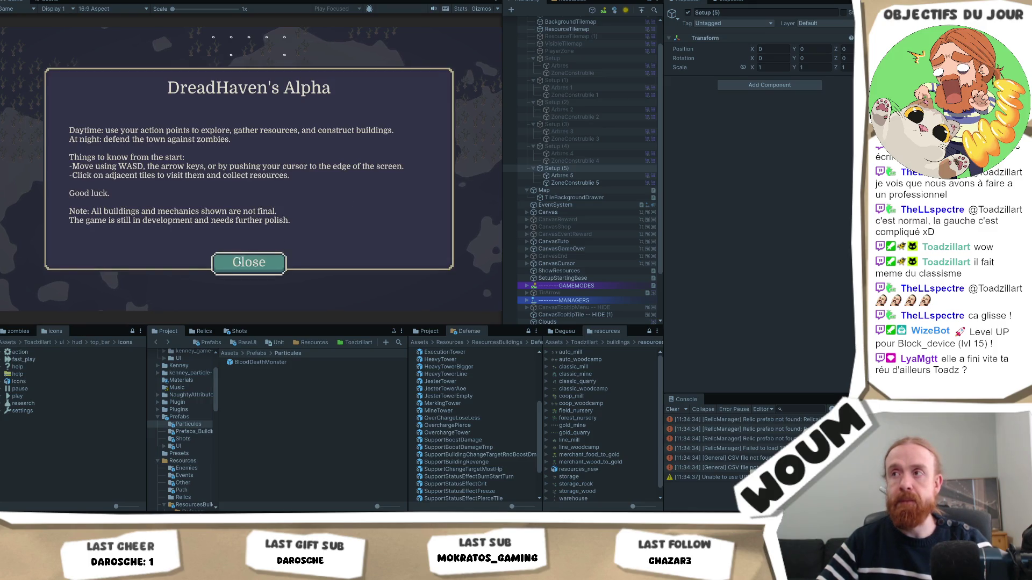
left_click(246, 261)
left_click(245, 266)
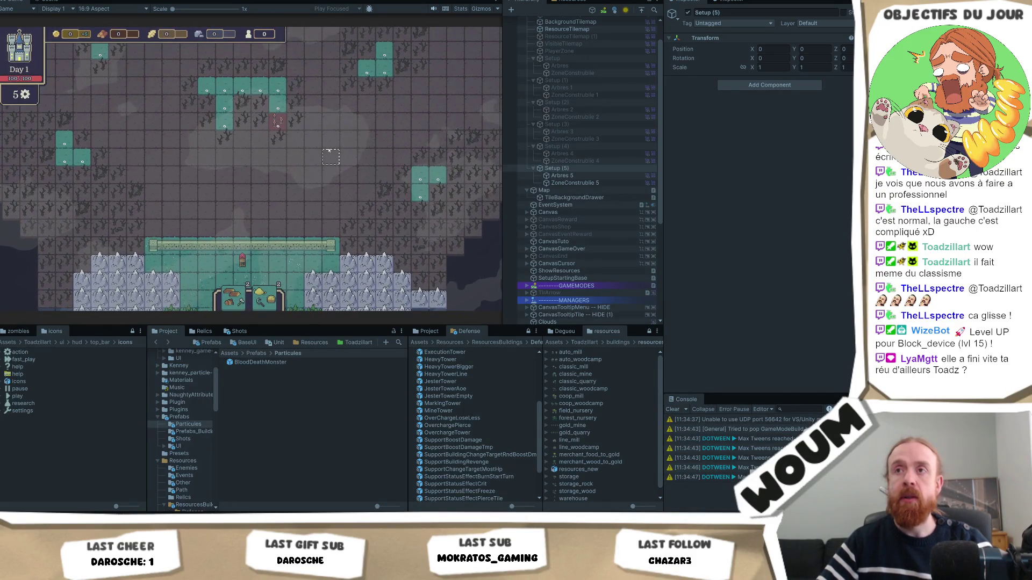
Untick Setup (5)'s active box and zoom the running map to confirm its markers are gone.
mouse_move(333, 157)
left_mouse_down()
mouse_move(361, 205)
mouse_move(363, 256)
left_mouse_up()
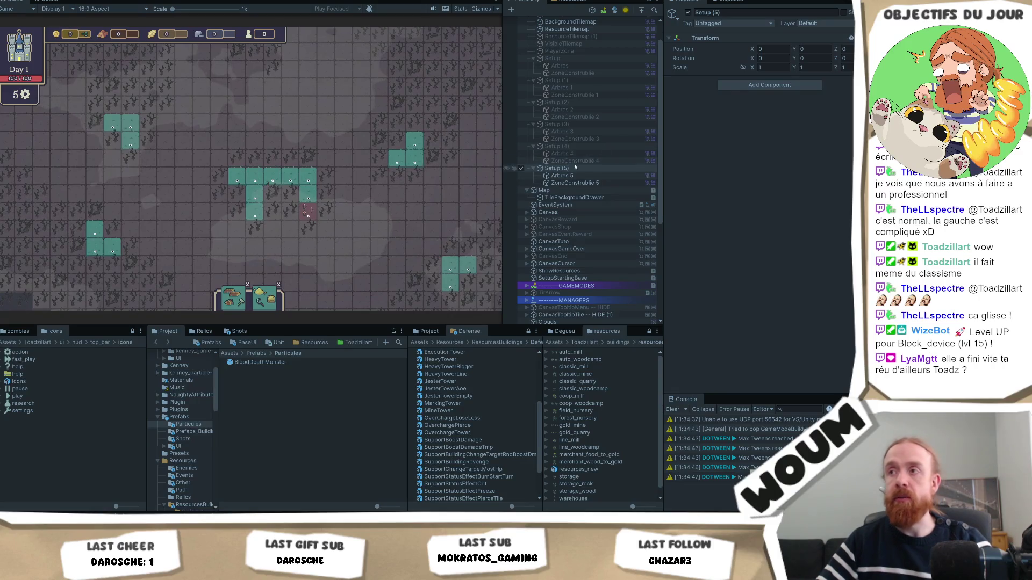
left_click(687, 12)
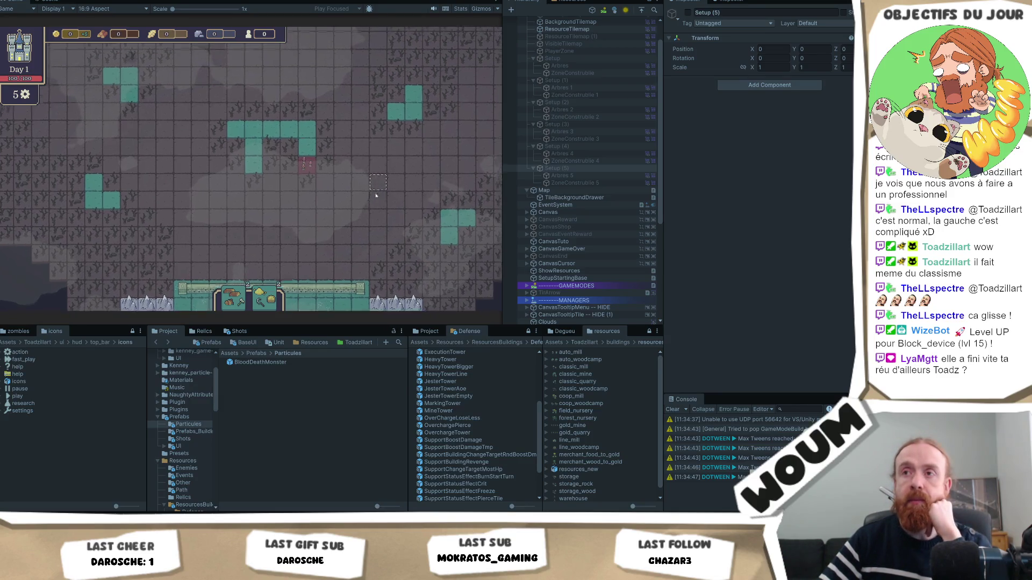
mouse_move(303, 173)
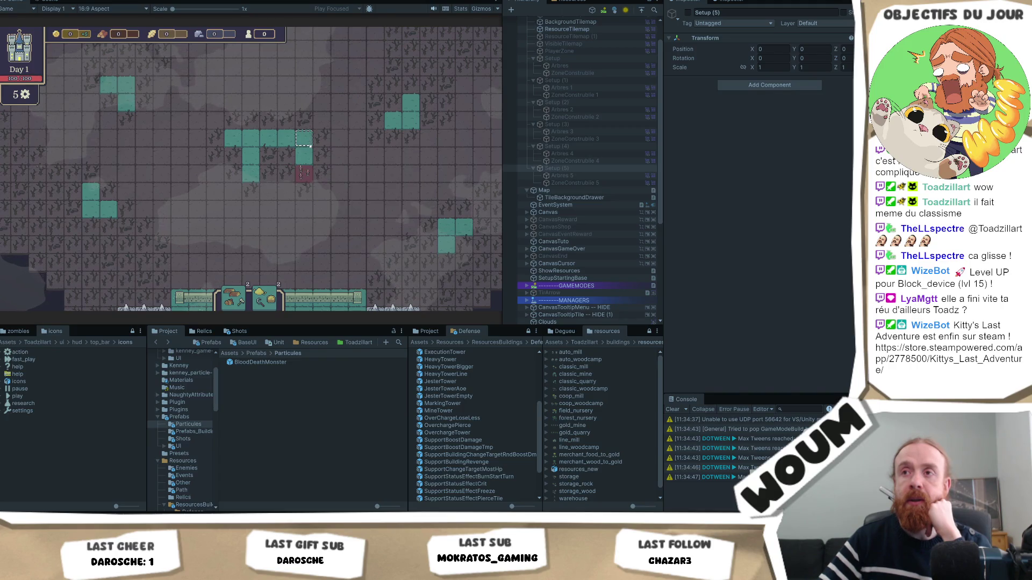
scroll(330, 187, "up", 5)
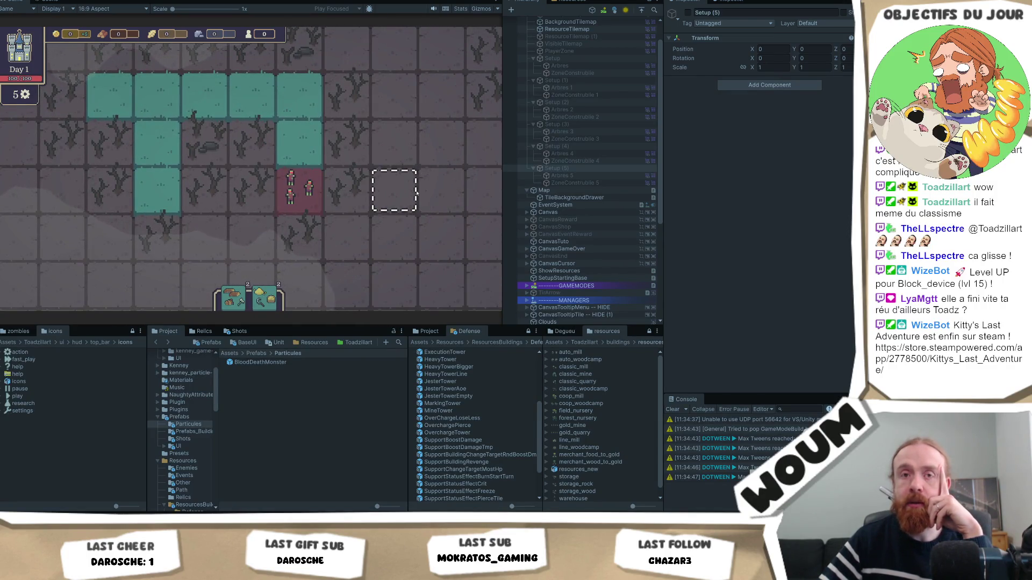
scroll(414, 194, "down", 5)
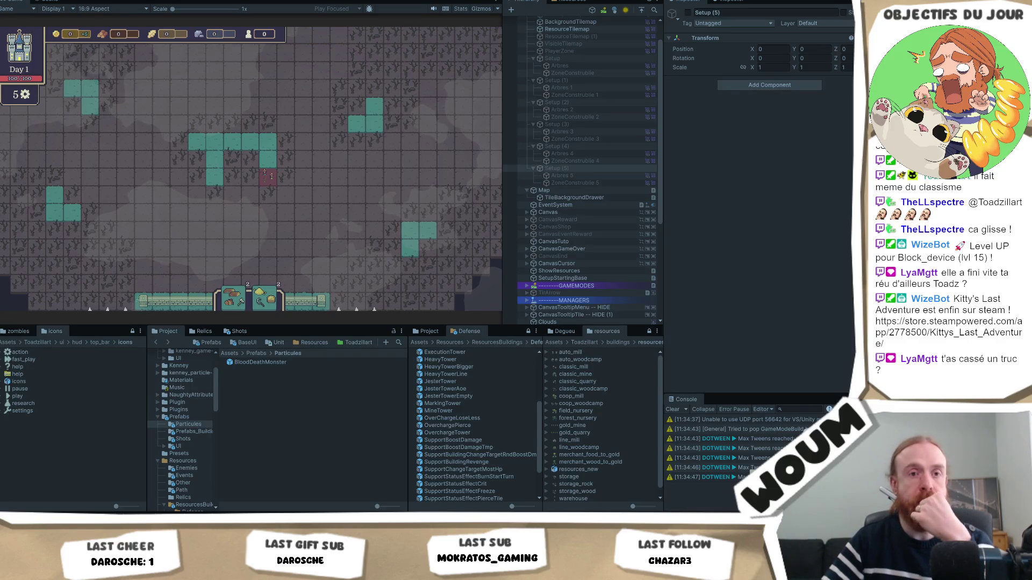
scroll(76, 314, "up", 3)
mouse_move(313, 196)
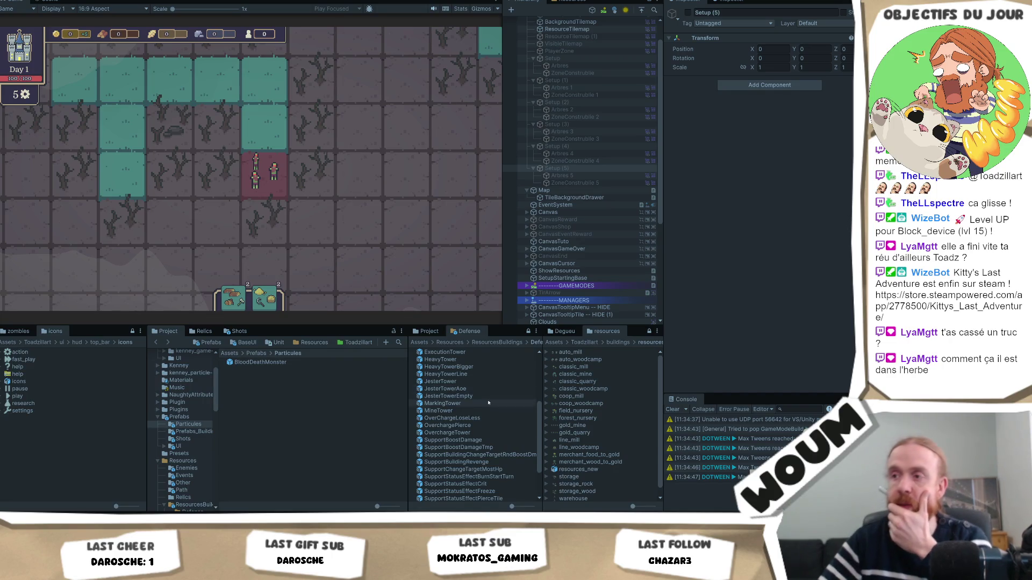
scroll(478, 360, "up", 5)
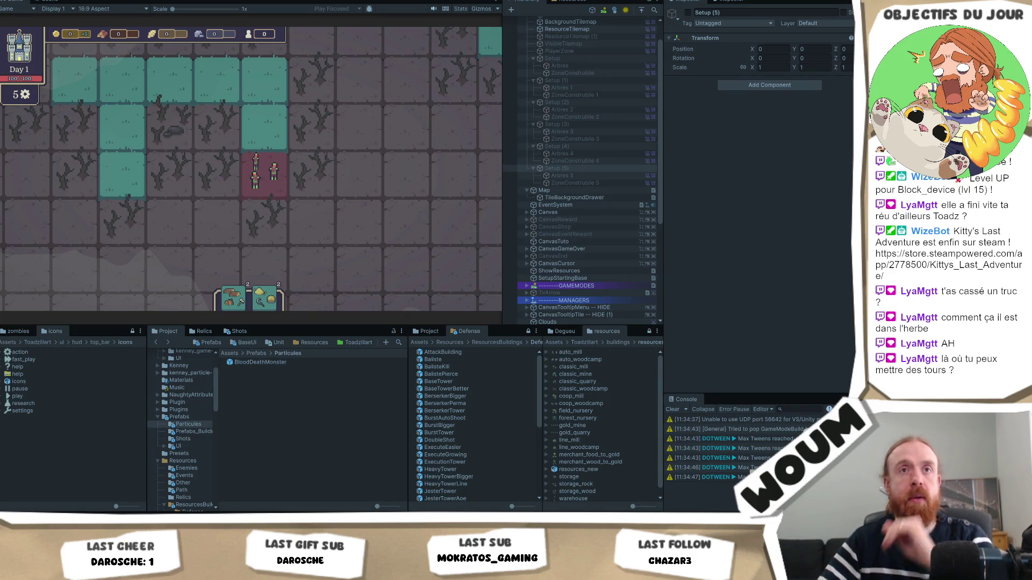
scroll(269, 214, "down", 2)
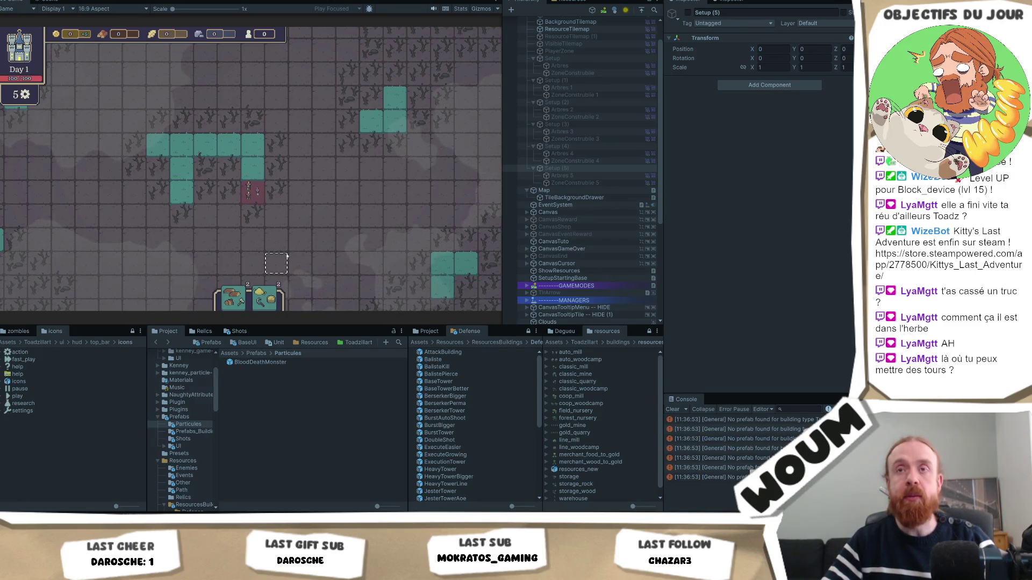
Preview building placement on the buildable zones with key 1, then cancel it.
key("1")
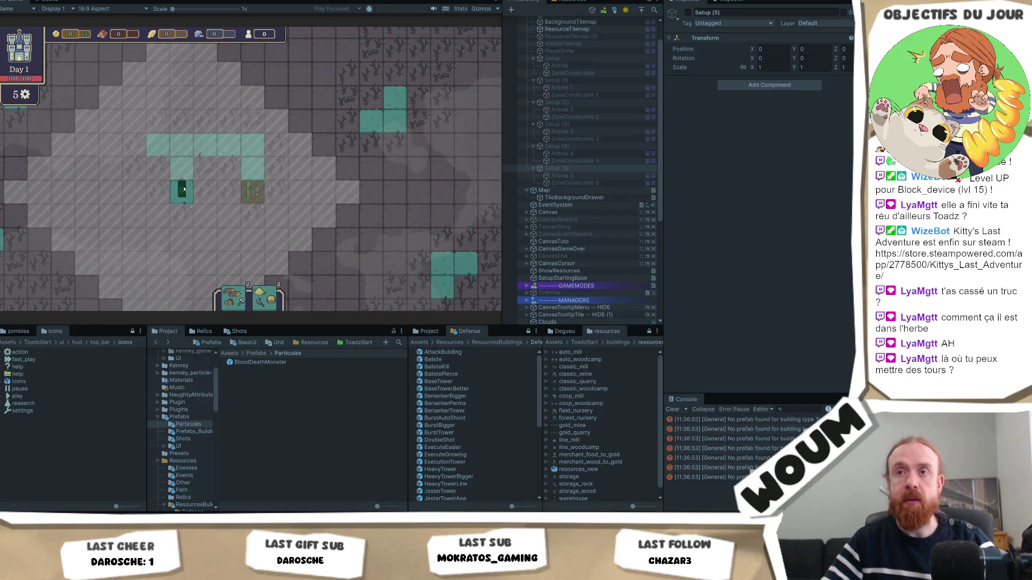
right_click(296, 190)
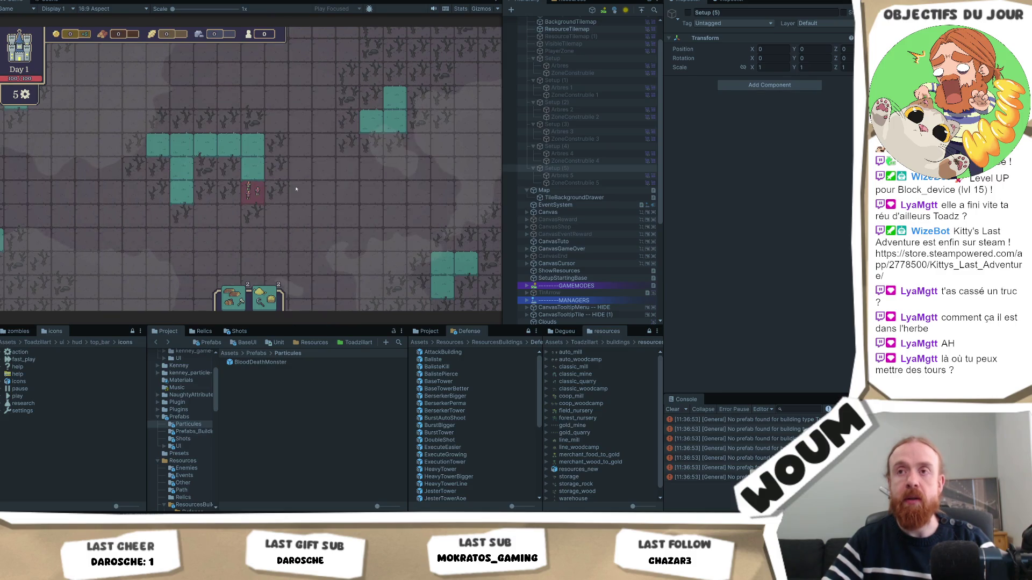
scroll(296, 189, "down", 5)
scroll(274, 141, "up", 3)
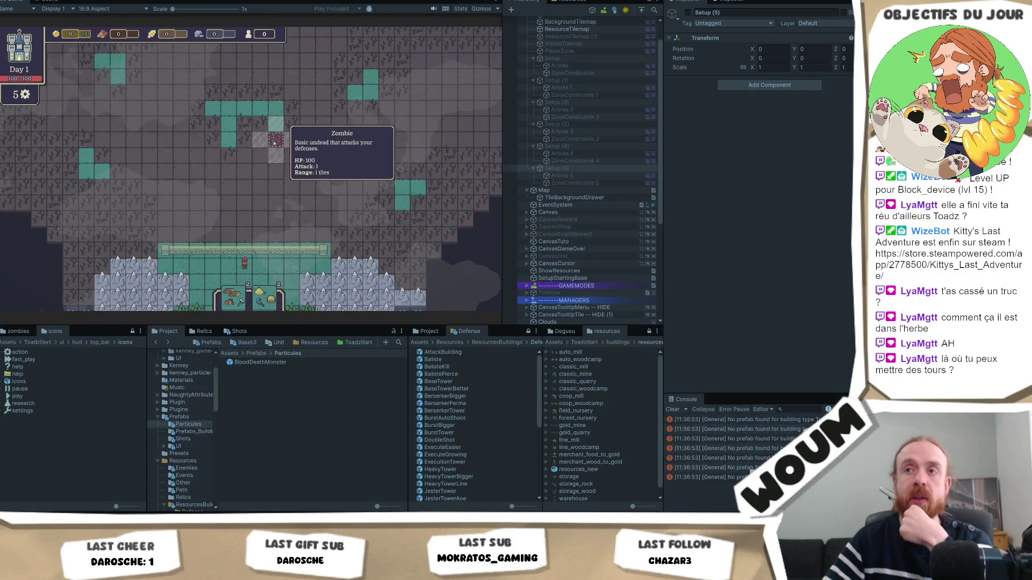
mouse_move(245, 263)
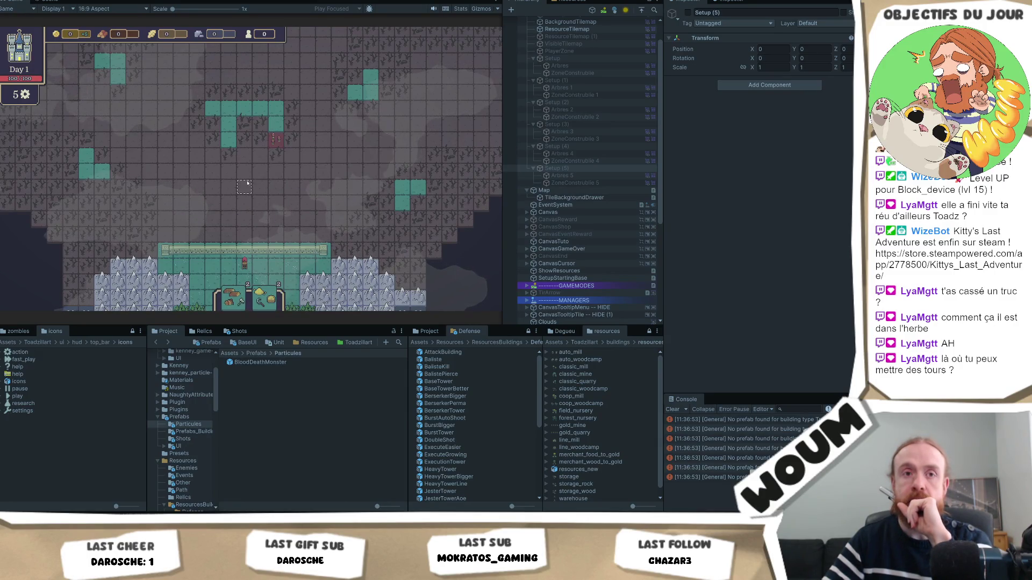
Zoom and pan to inspect the base and spikes, then restart the game to reload the map.
scroll(247, 183, "up", 4)
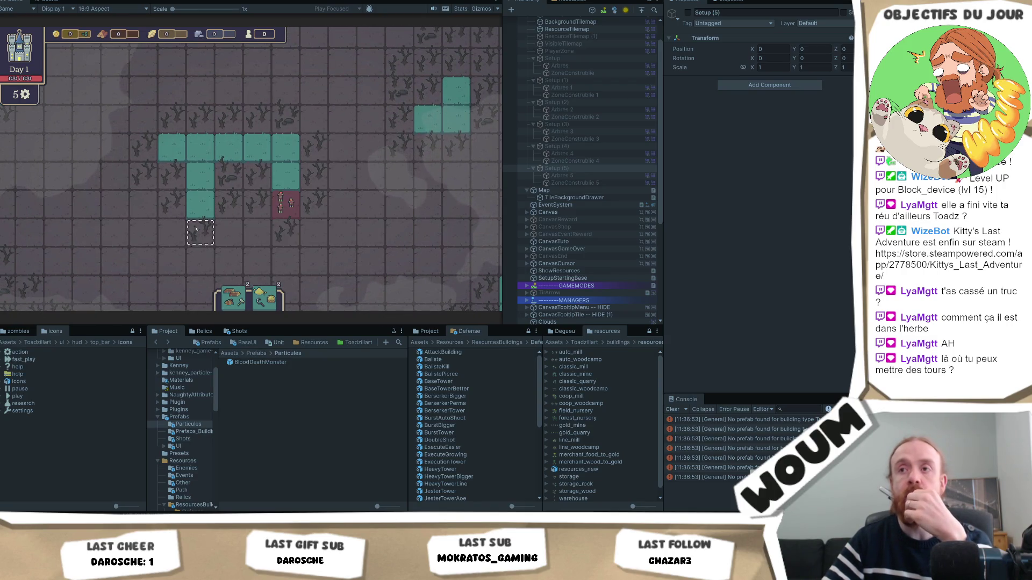
scroll(250, 193, "down", 2)
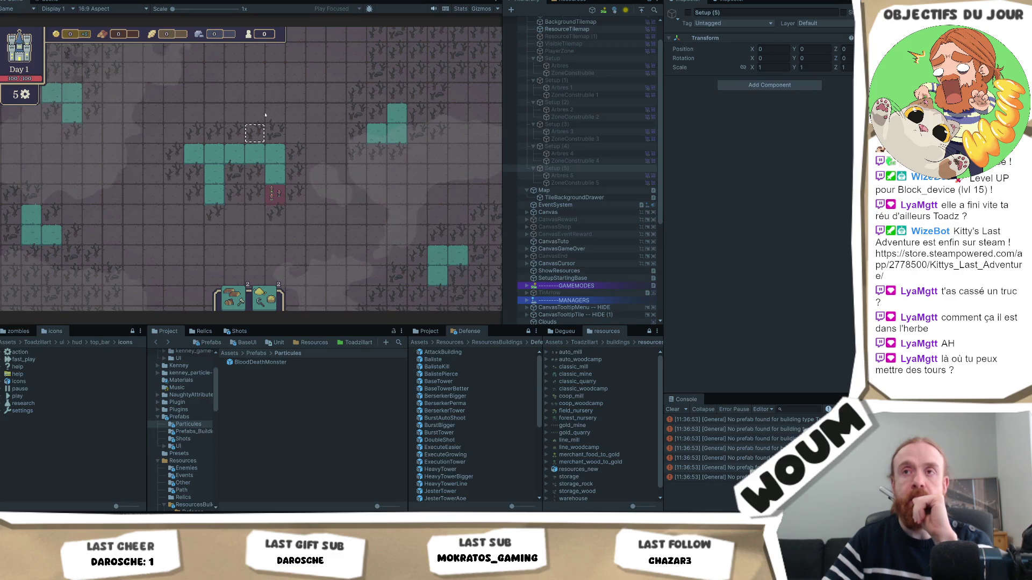
scroll(265, 120, "down", 2)
scroll(288, 172, "up", 1)
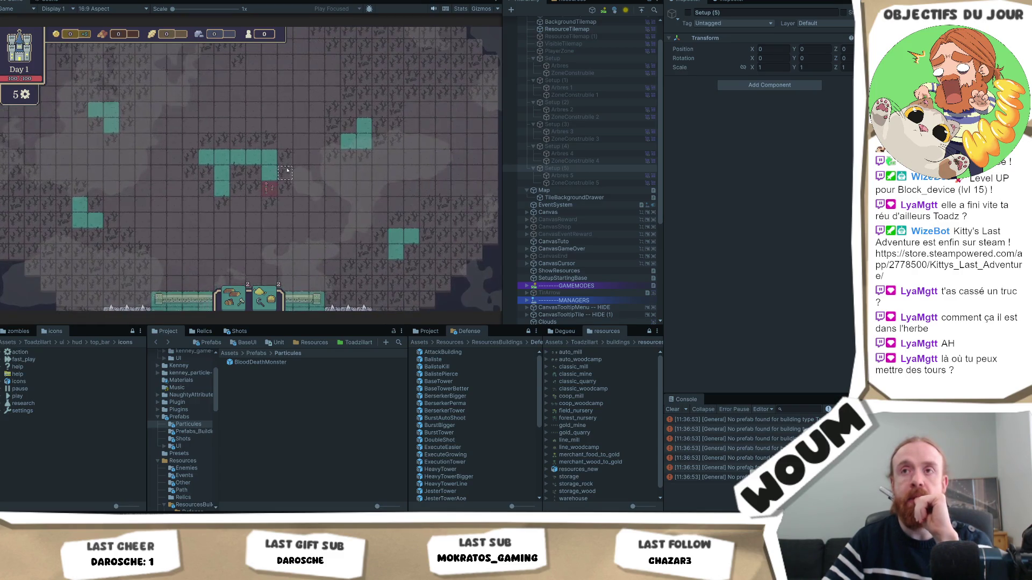
mouse_move(303, 232)
left_mouse_down()
mouse_move(302, 247)
mouse_move(294, 202)
left_mouse_up()
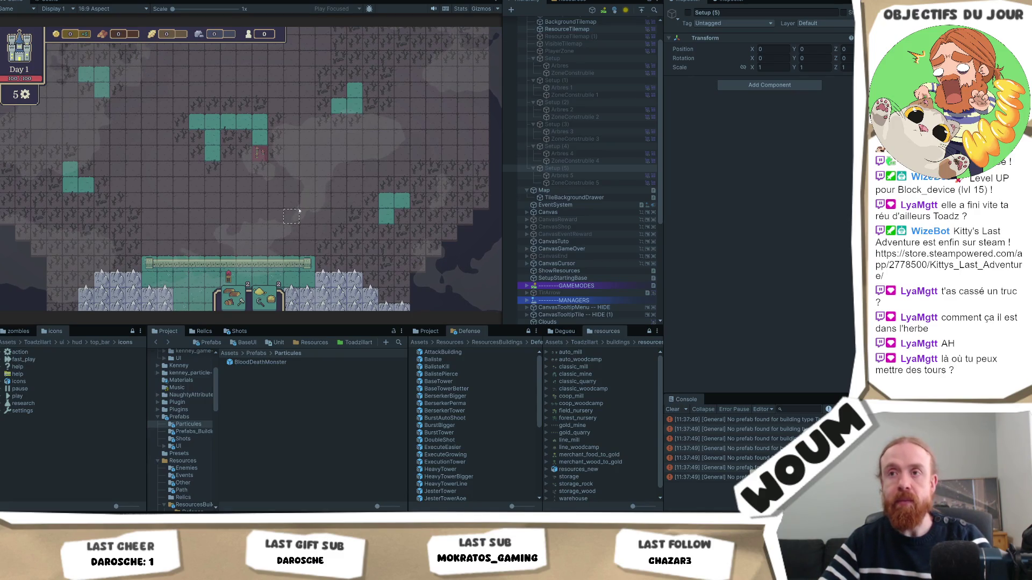
left_click(243, 266)
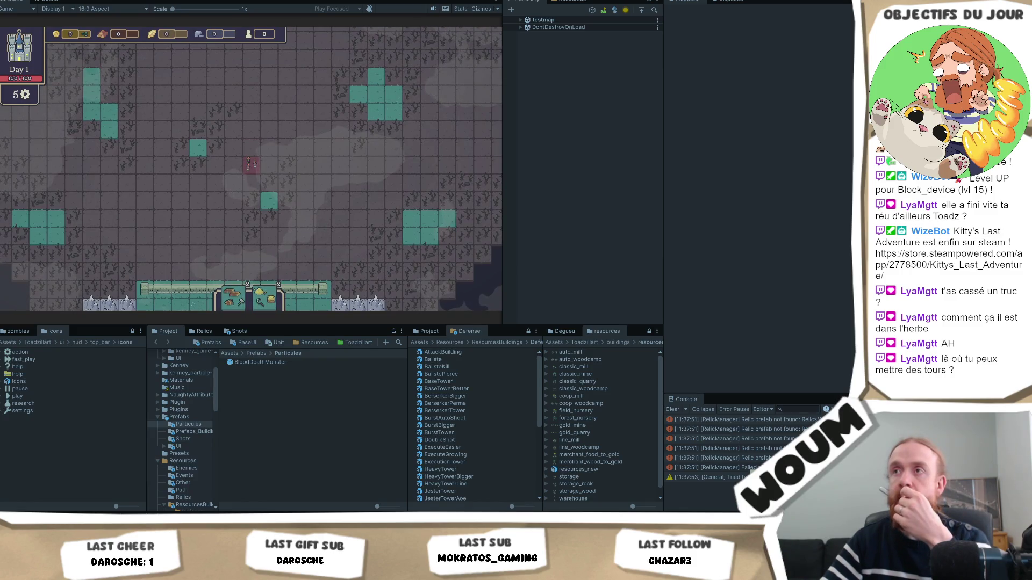
Stop play mode, select Arbres 5 and switch to the Scene view showing its dead-tree tiles.
key("ctrl+p")
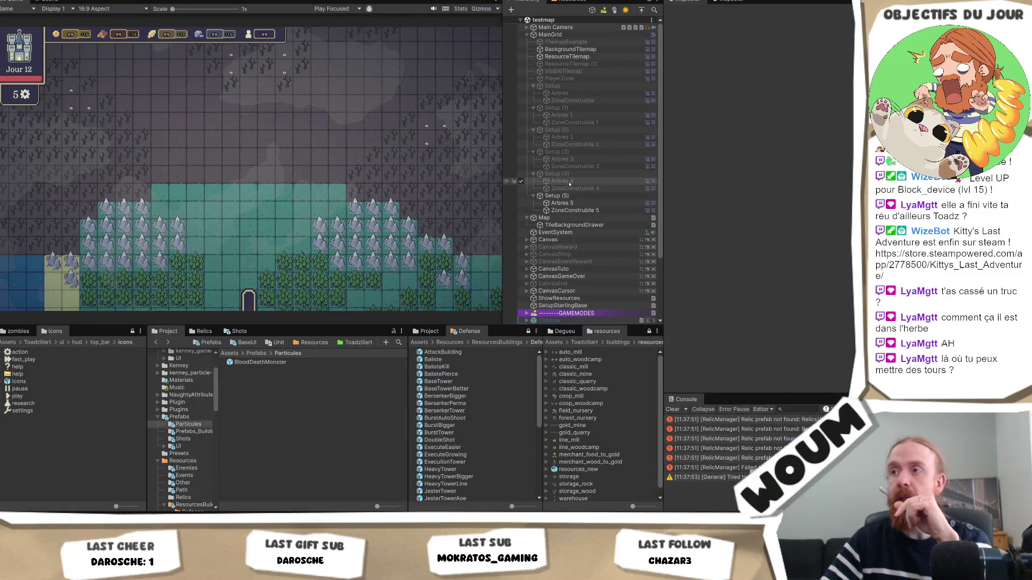
left_click(568, 203)
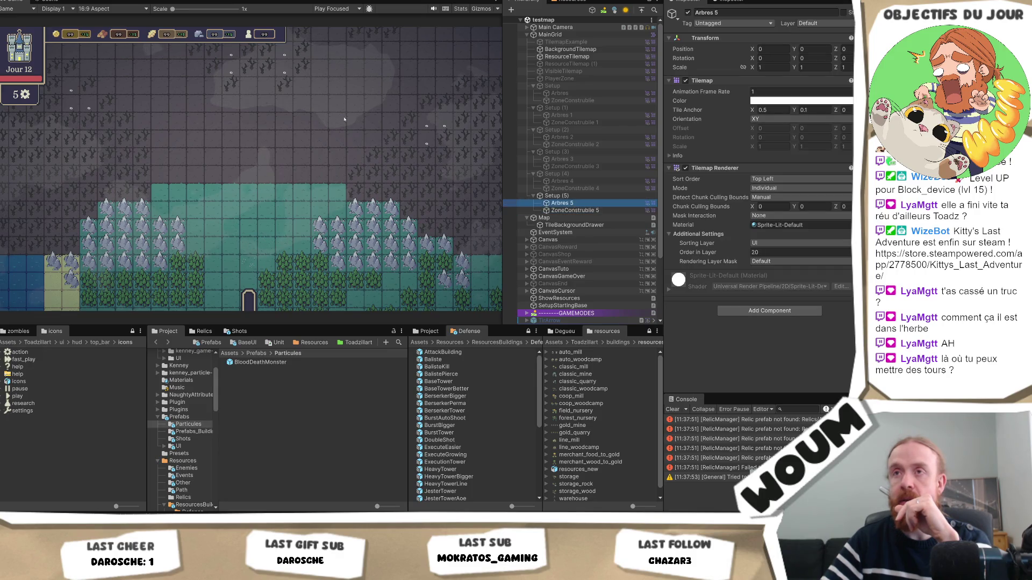
left_click(311, 151)
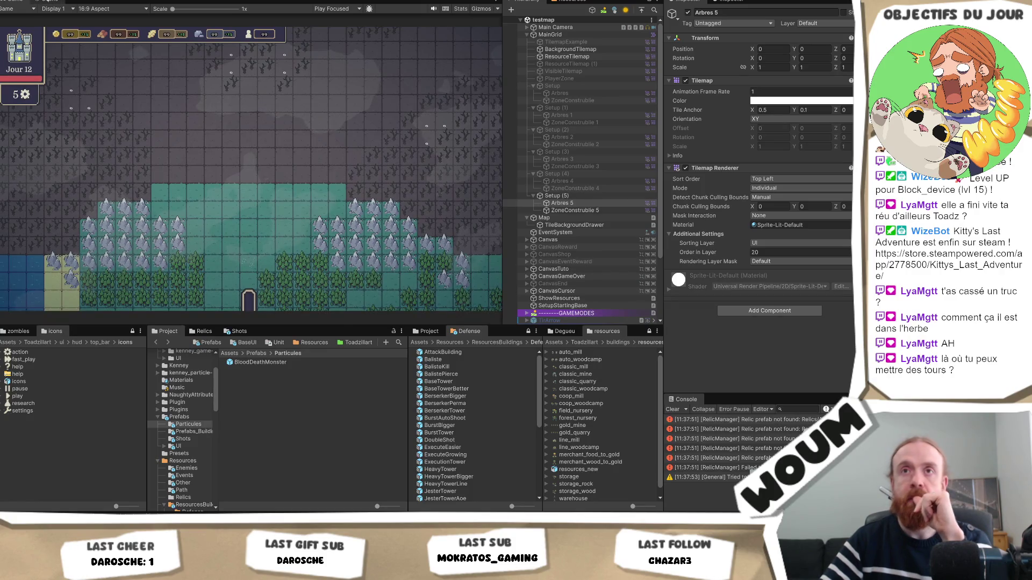
key("ctrl+1")
scroll(268, 224, "up", 1)
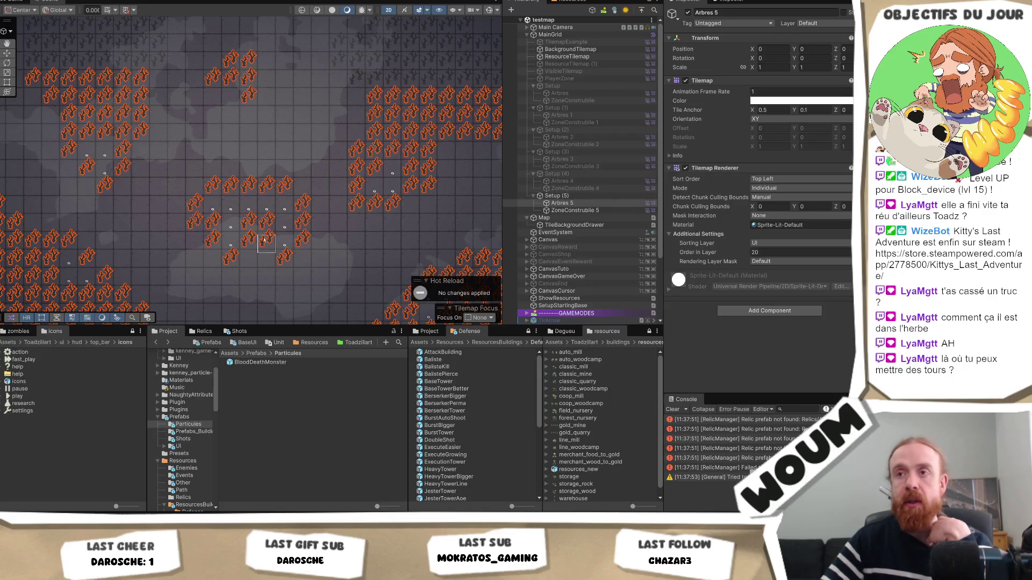
Erase three tree tiles from Arbres 5 near the map centre.
left_click(520, 218)
left_click(521, 218)
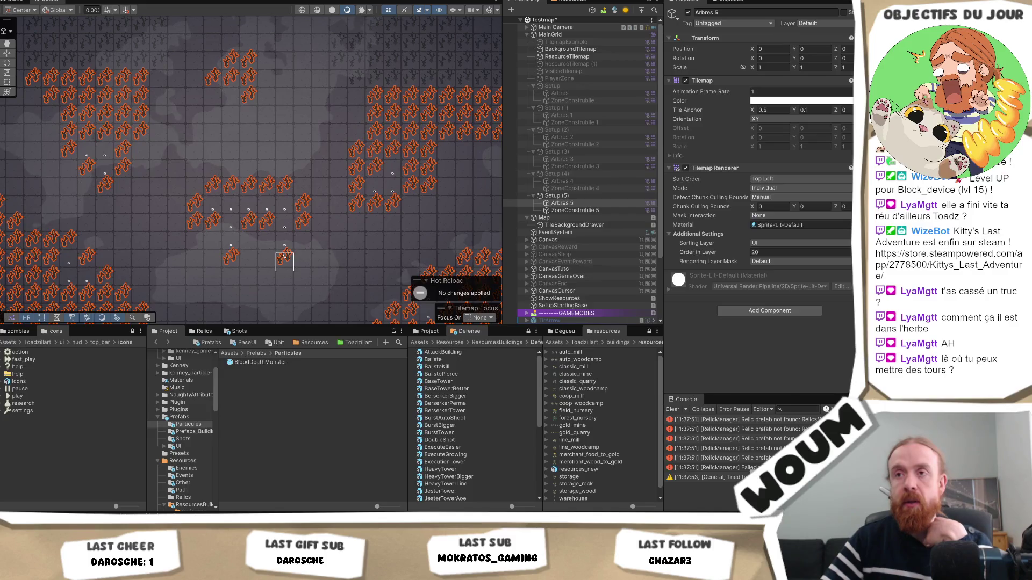
left_click_drag(283, 257, 226, 259)
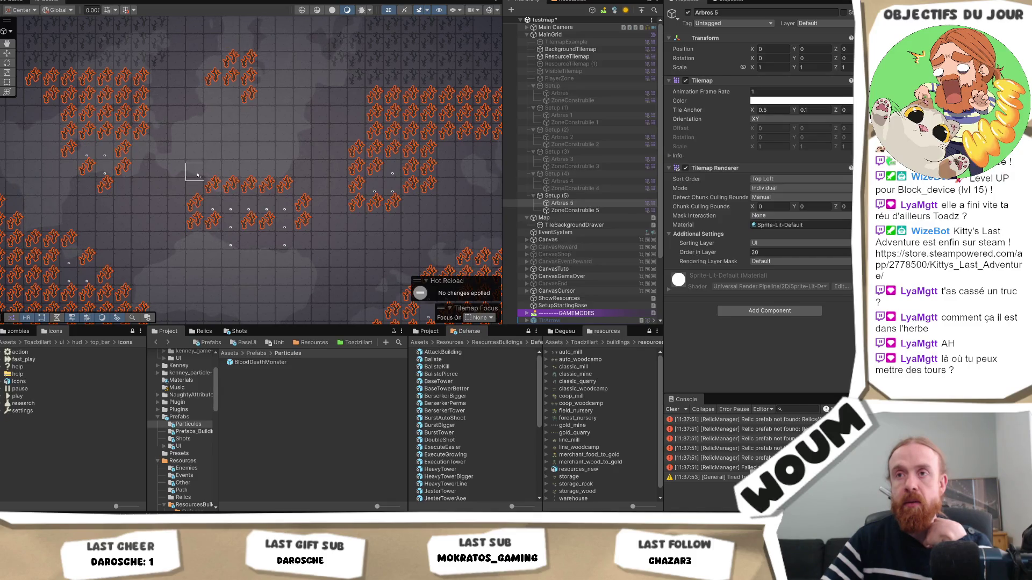
left_click(213, 185)
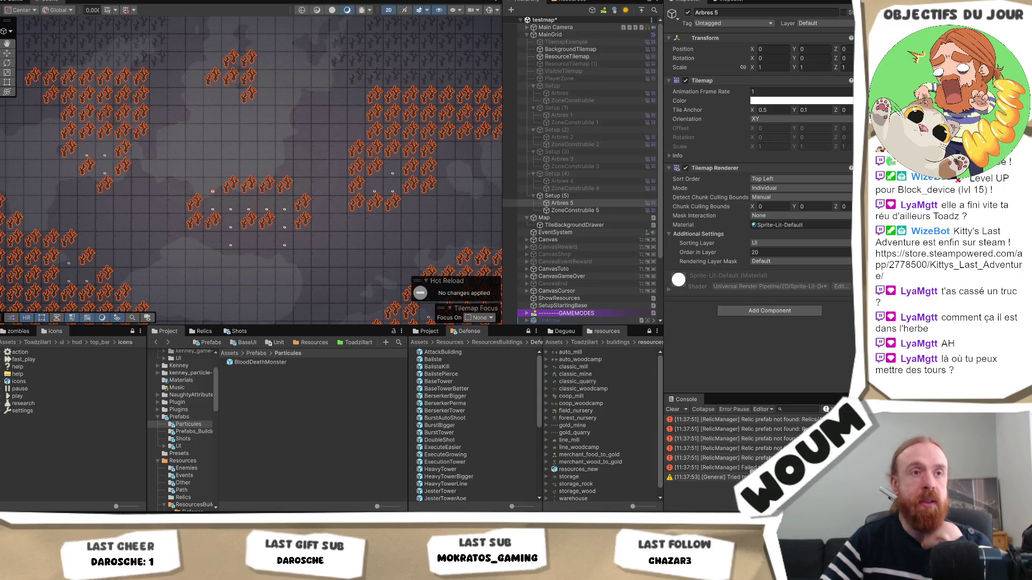
Erase two buildable-zone markers near the centre on the ZoneConstruible 5 tilemap.
left_click(577, 210)
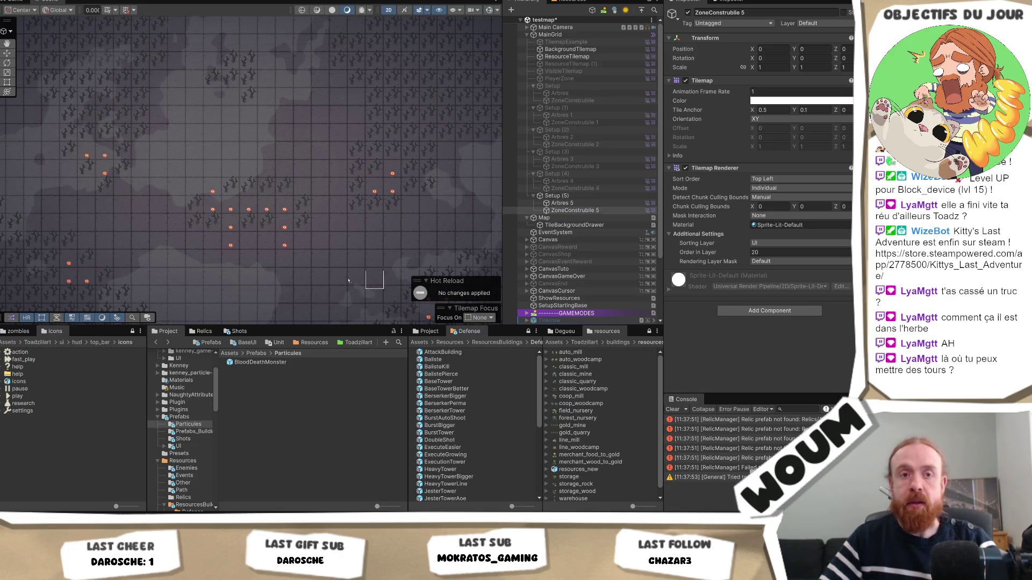
left_click(230, 245)
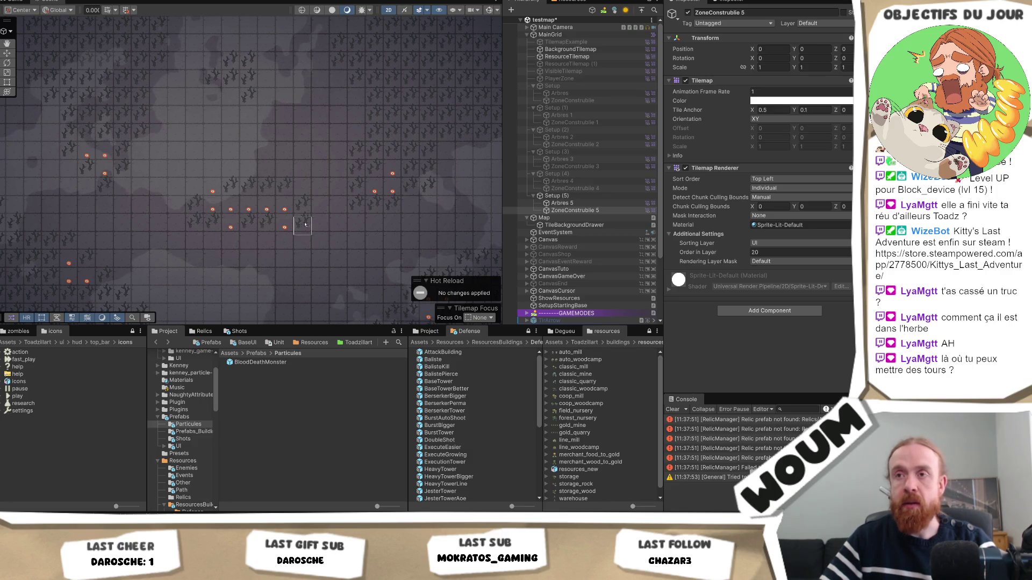
left_click(282, 226)
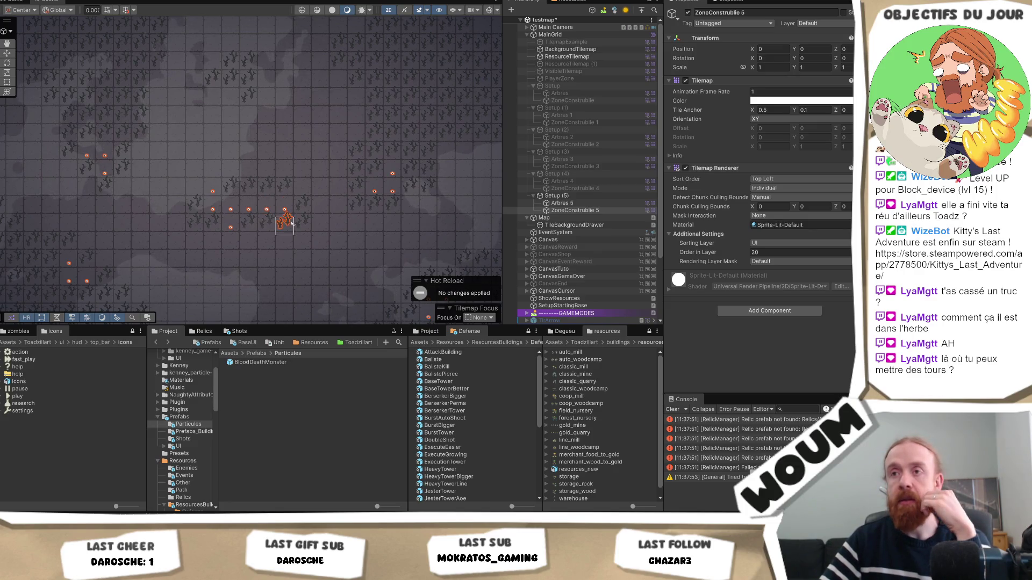
On Arbres 5, paint two new tree tiles and erase two tiles right of centre.
left_click(588, 196)
left_click(588, 203)
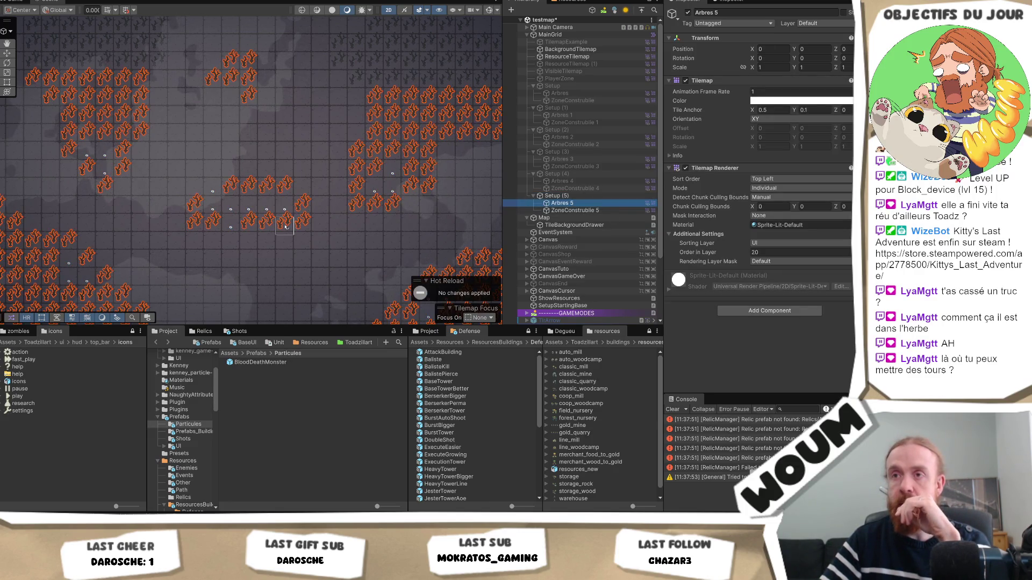
left_click(226, 241)
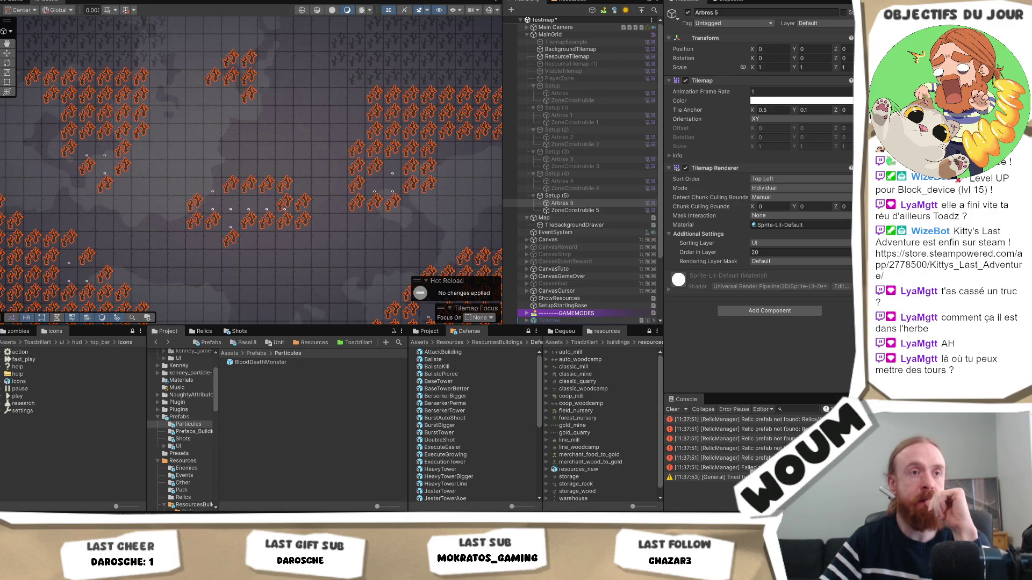
left_click_drag(304, 221, 303, 208)
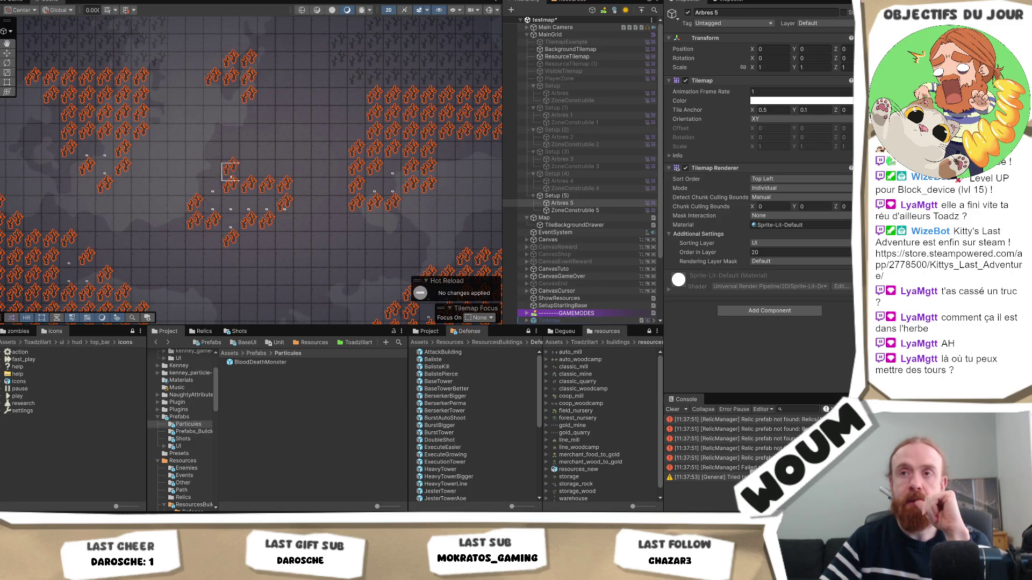
left_click(213, 167)
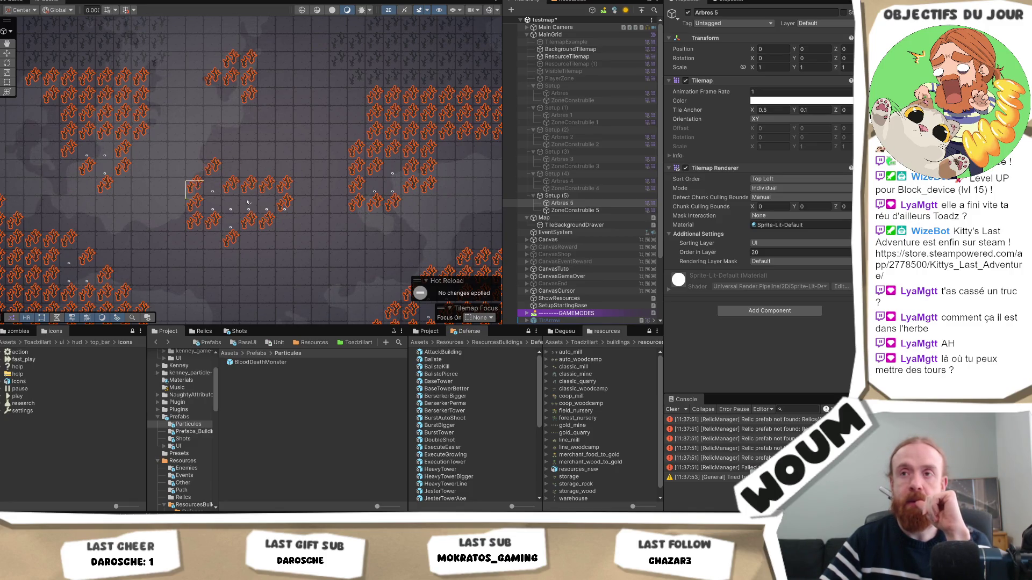
left_click(572, 210)
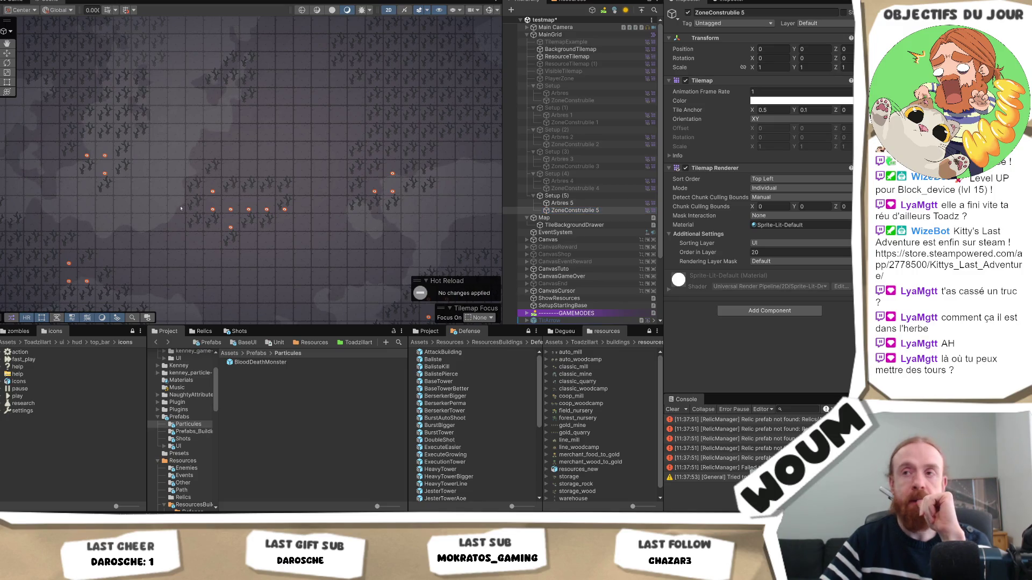
left_click(290, 211)
scroll(276, 265, "down", 3)
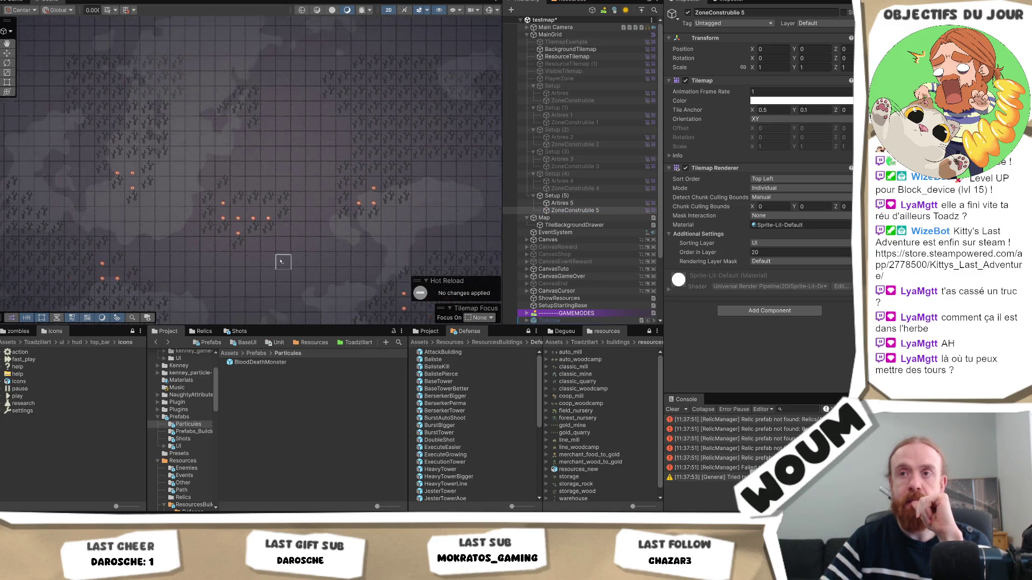
scroll(298, 187, "up", 3)
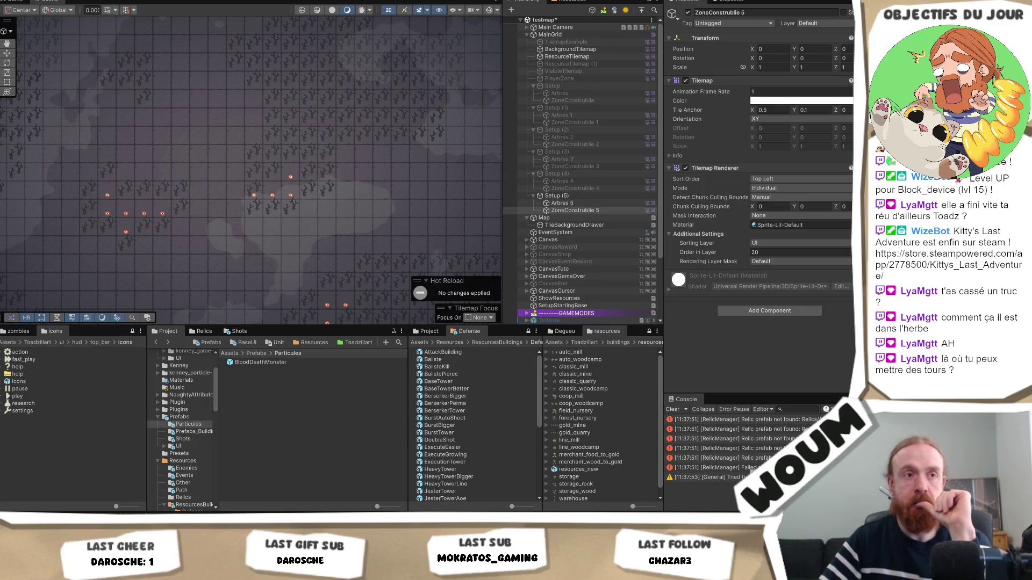
left_click(271, 213)
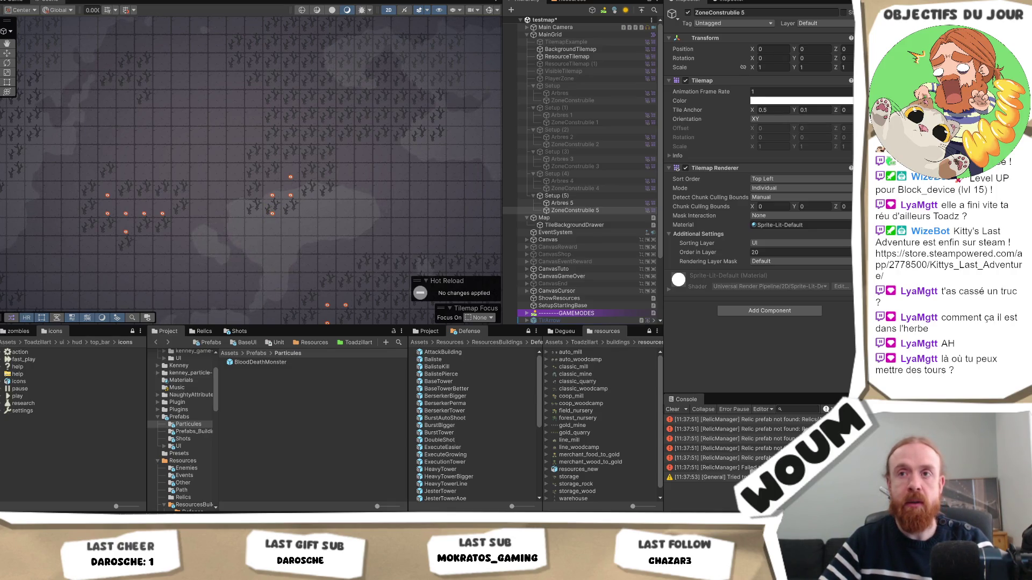
left_click_drag(203, 230, 248, 219)
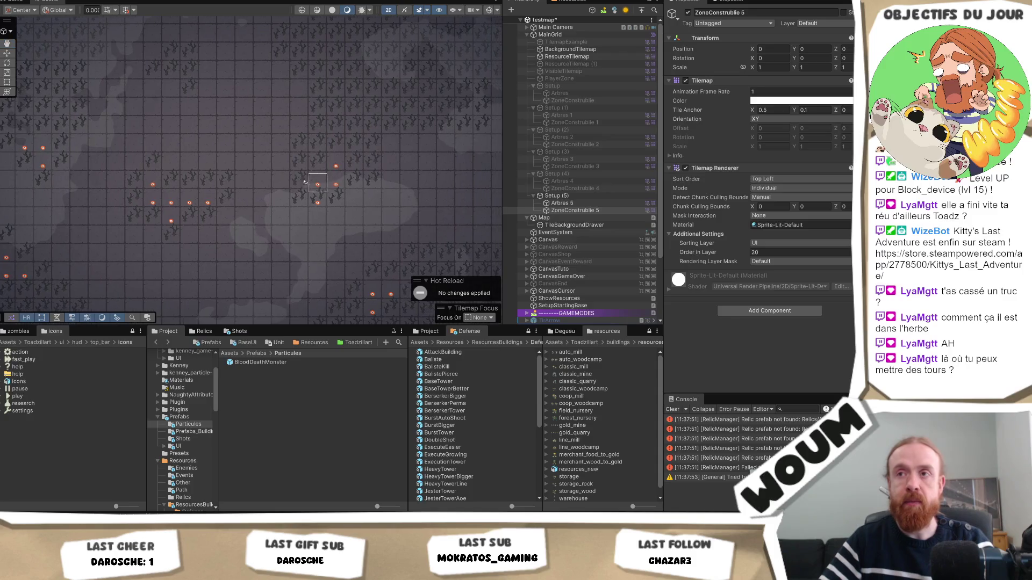
left_click(317, 221)
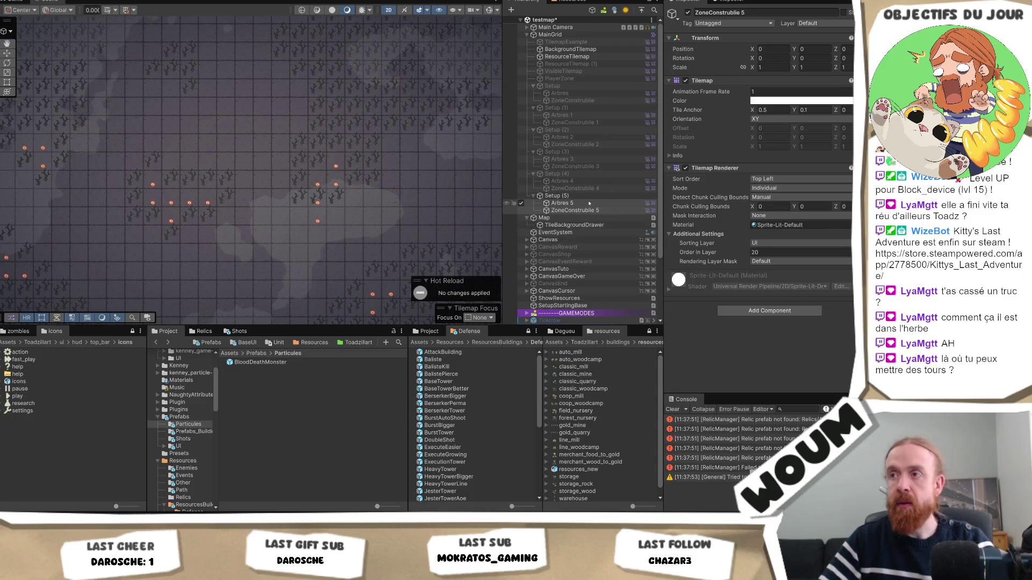
left_click(519, 204)
left_click(317, 232)
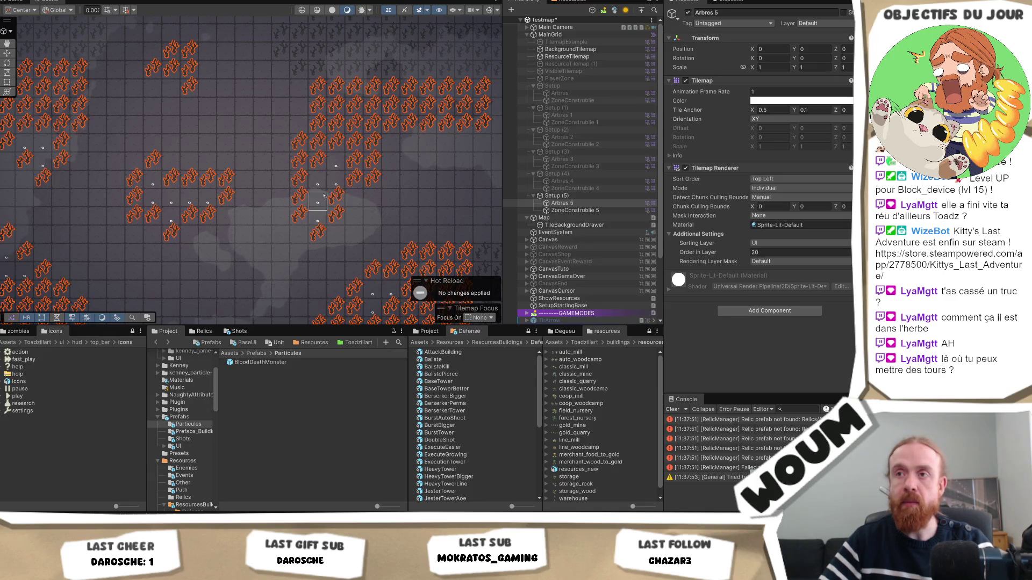
scroll(395, 234, "down", 1)
left_click_drag(394, 234, 299, 191)
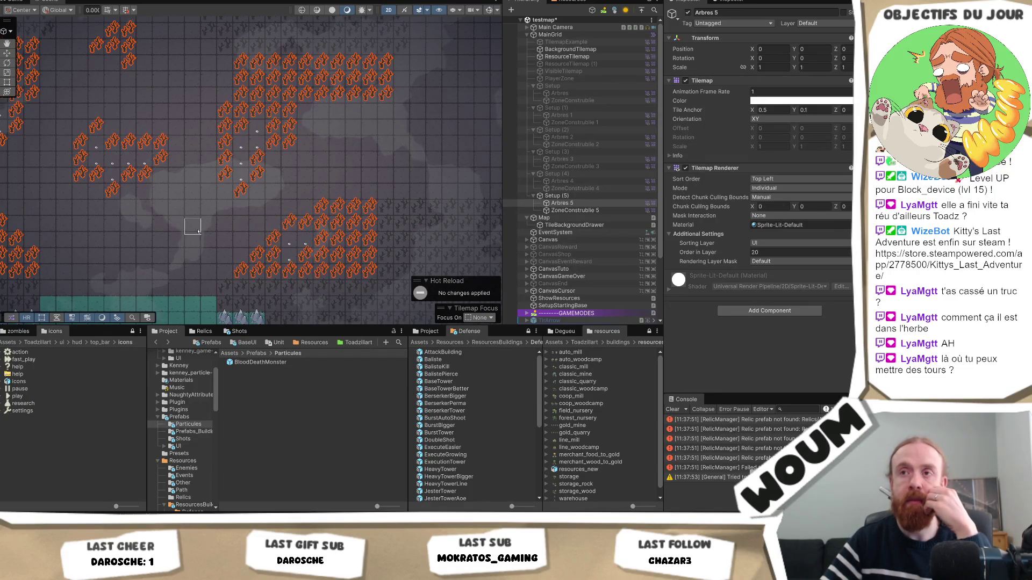
left_click_drag(193, 226, 270, 257)
left_click_drag(191, 260, 230, 242)
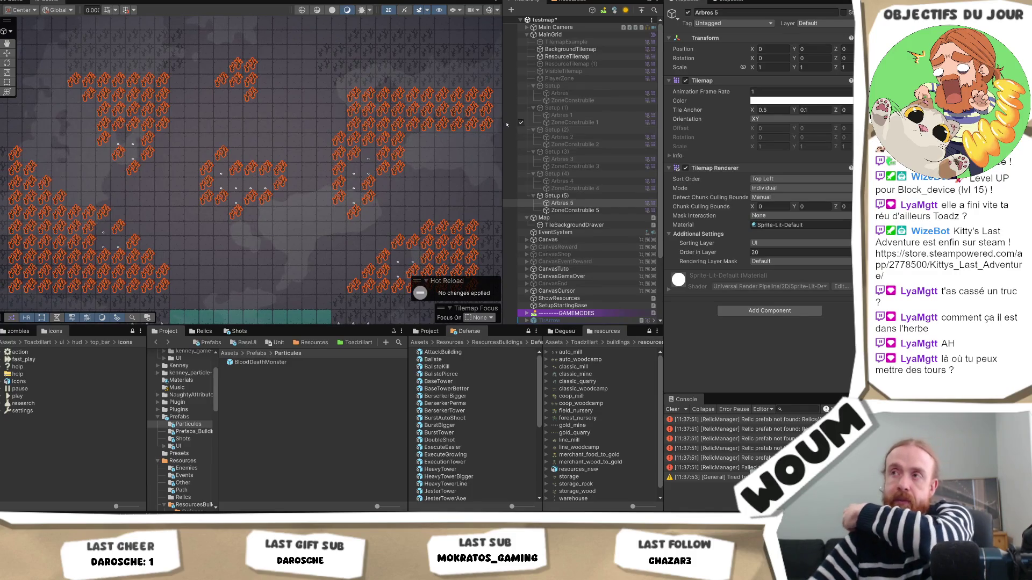
left_click(573, 189)
left_click(569, 196)
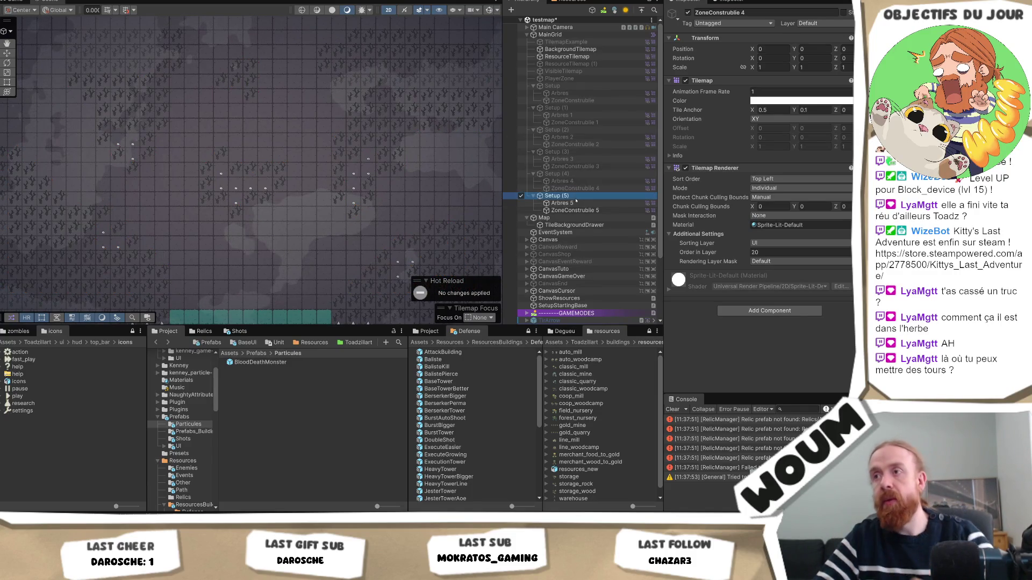
Disable Setup (5) in the Inspector and pan the Scene view slightly upward.
left_click(687, 13)
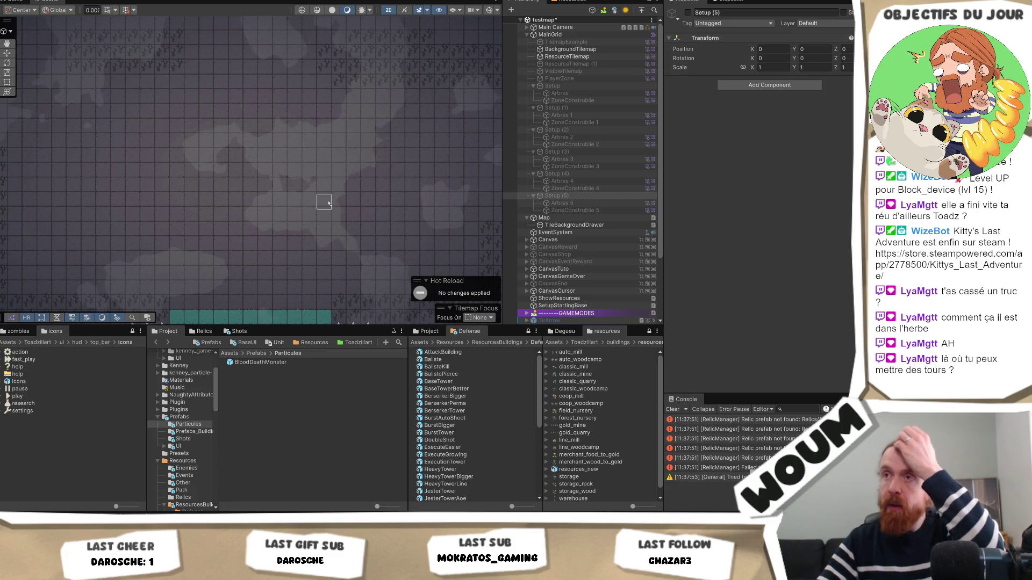
left_click(317, 225)
left_click_drag(317, 226, 305, 176)
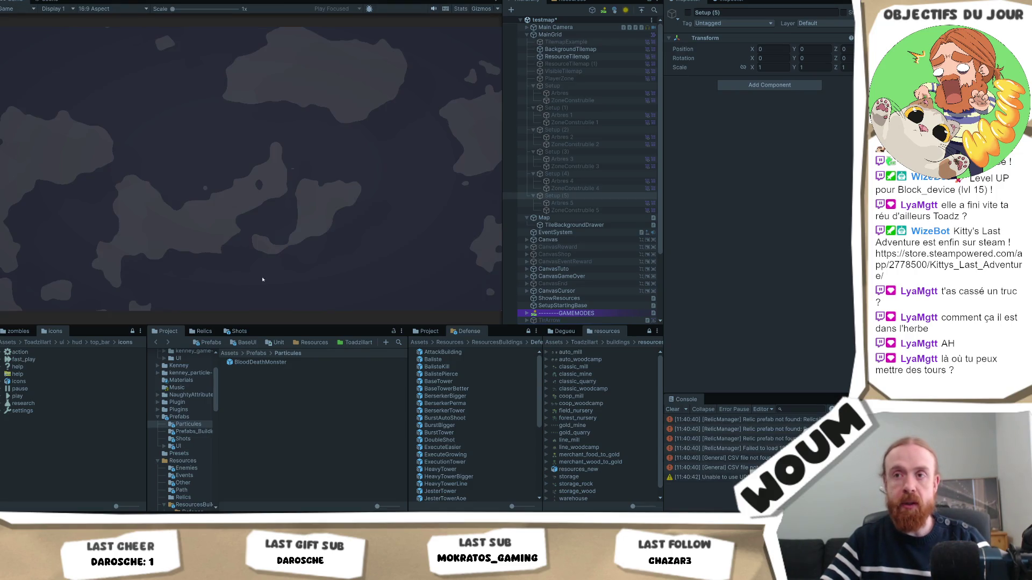
Dismiss the intro, place the town center, take the 2x Ballista kit, then stop play mode.
left_click(248, 263)
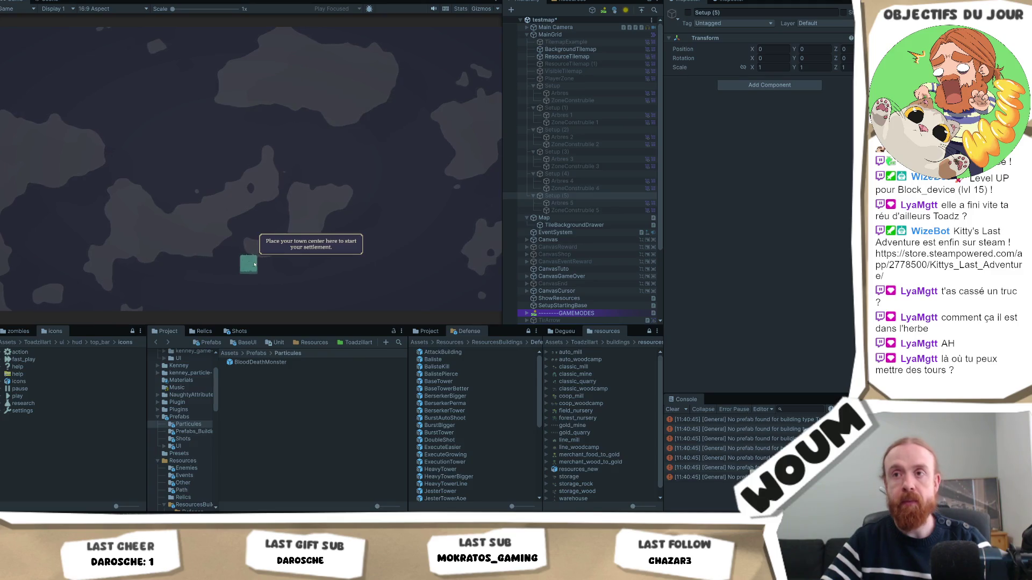
left_click(254, 264)
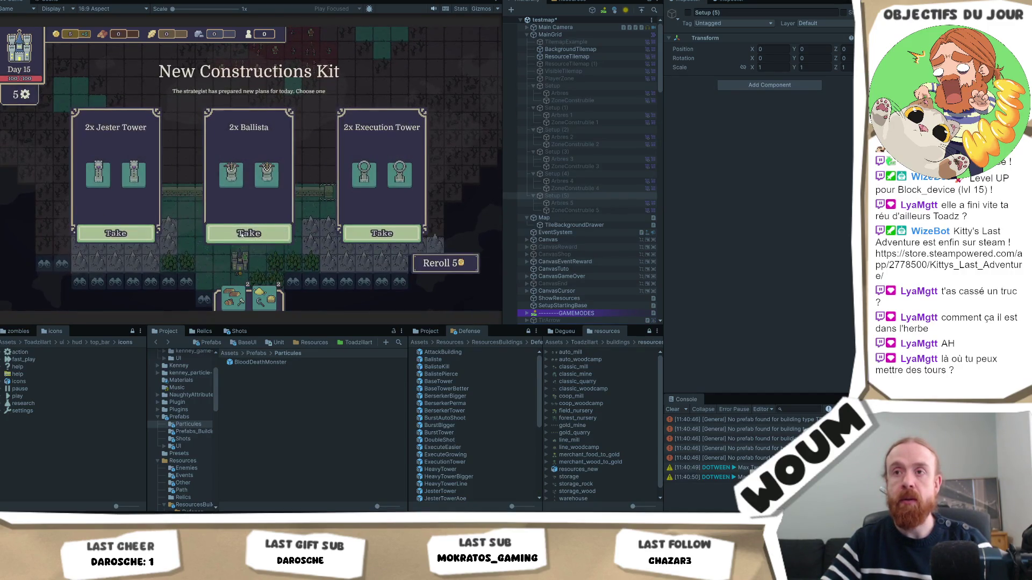
left_click(259, 231)
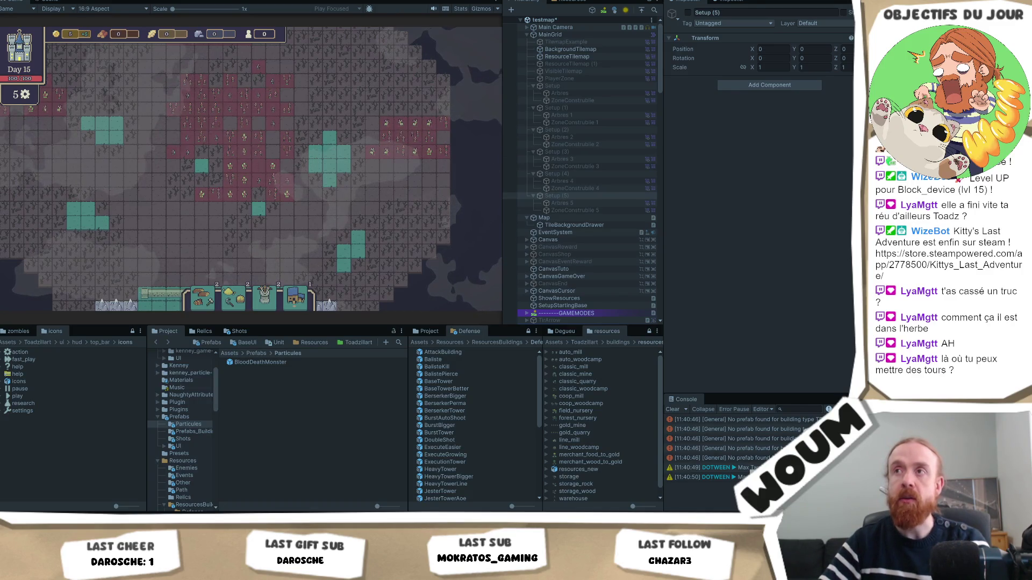
key("ctrl+p")
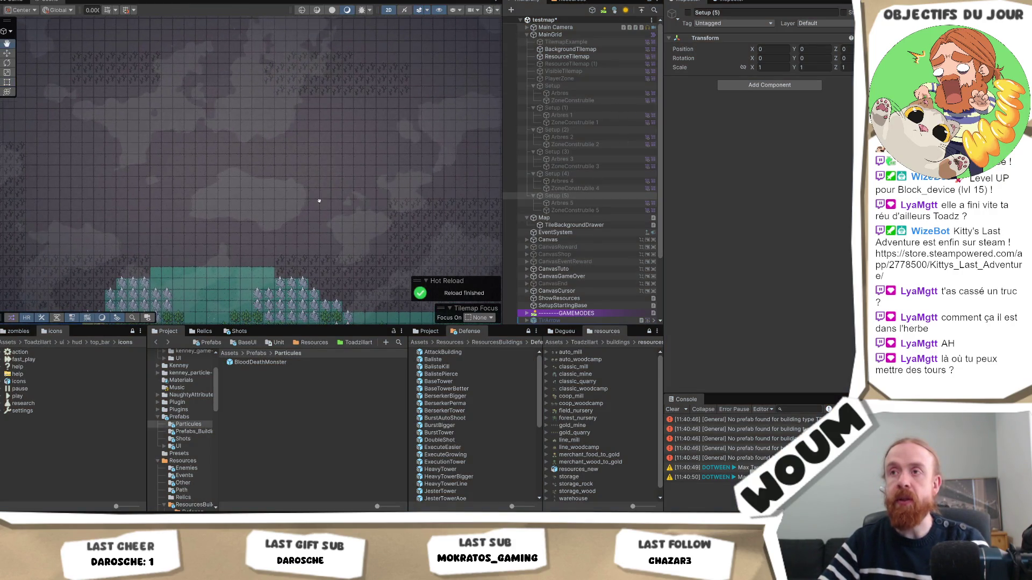
Paint an up-right diagonal of orange resource tiles on ResourceTilemap, fill the gaps beside it, and save.
left_click_drag(422, 190, 404, 194)
key("t")
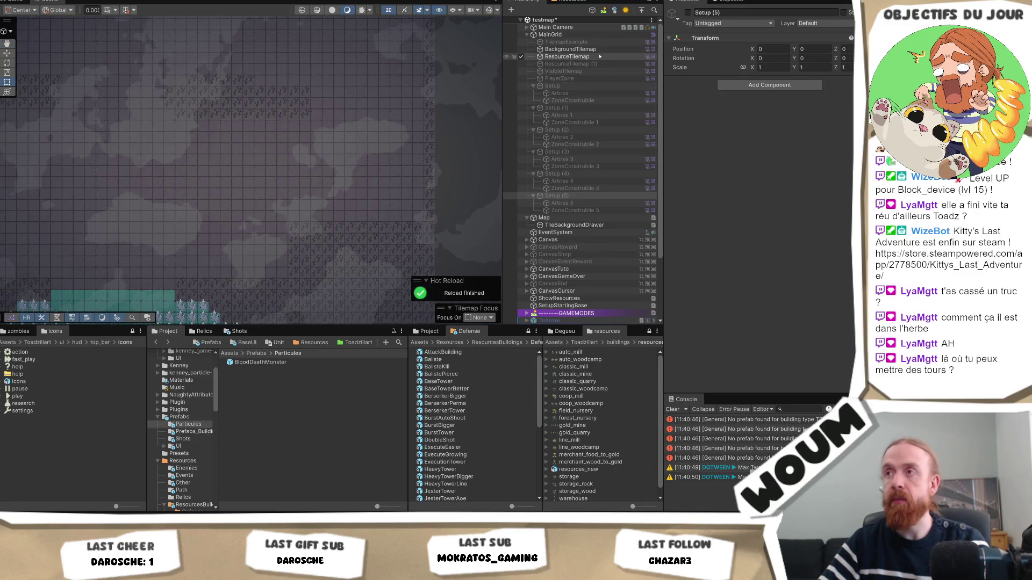
left_click(262, 195)
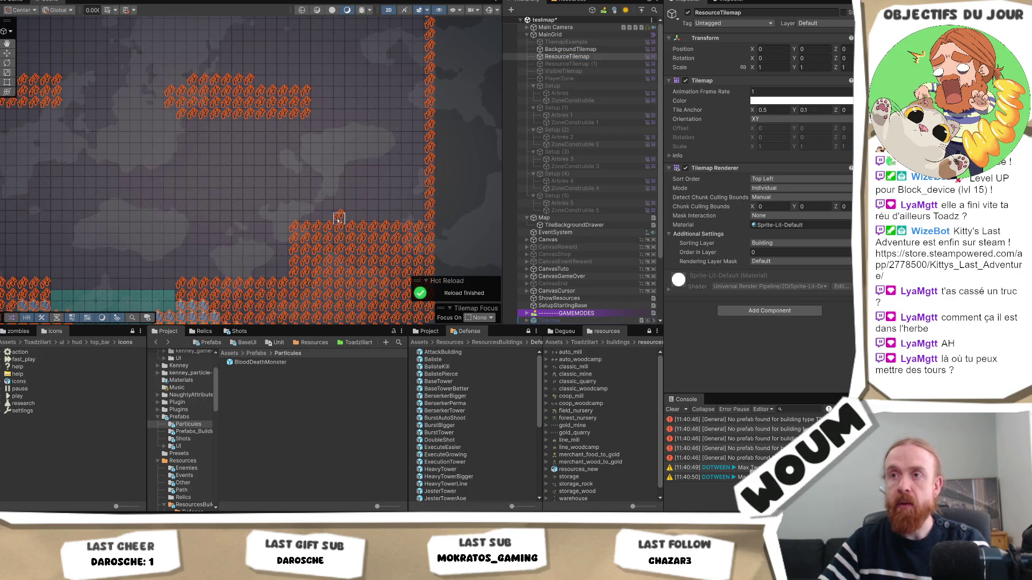
left_click(329, 217)
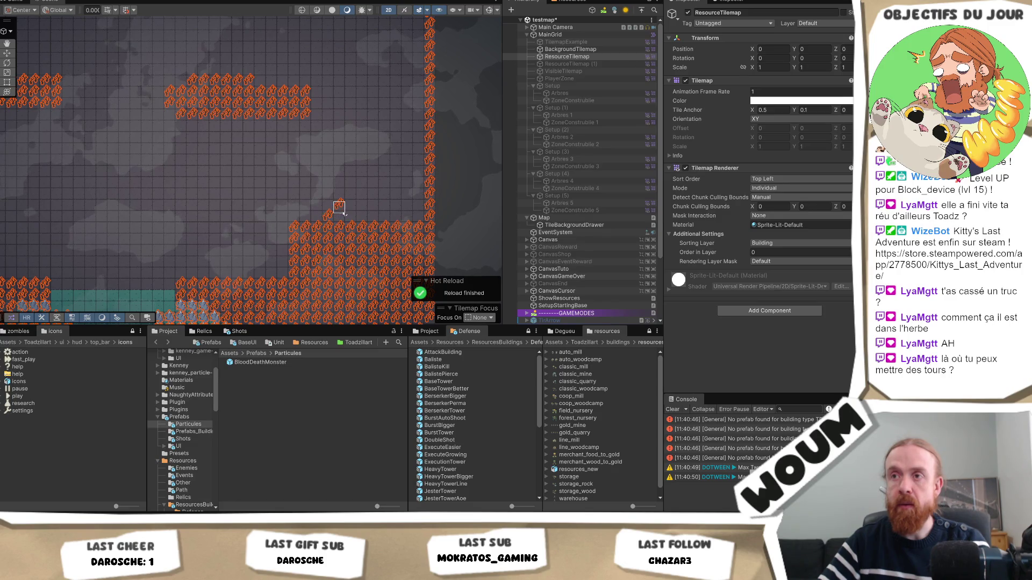
left_click_drag(342, 210, 407, 137)
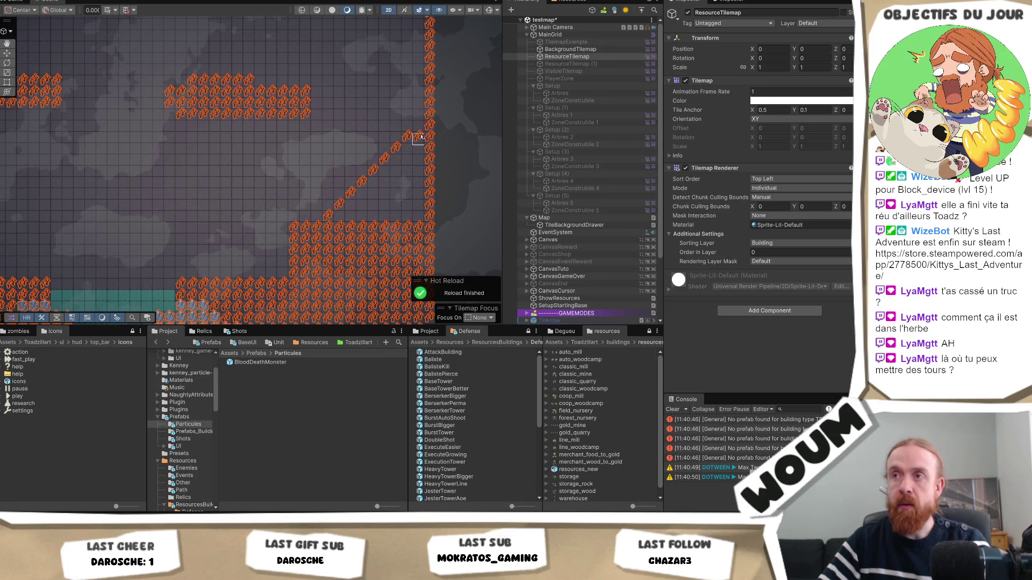
left_click(410, 160)
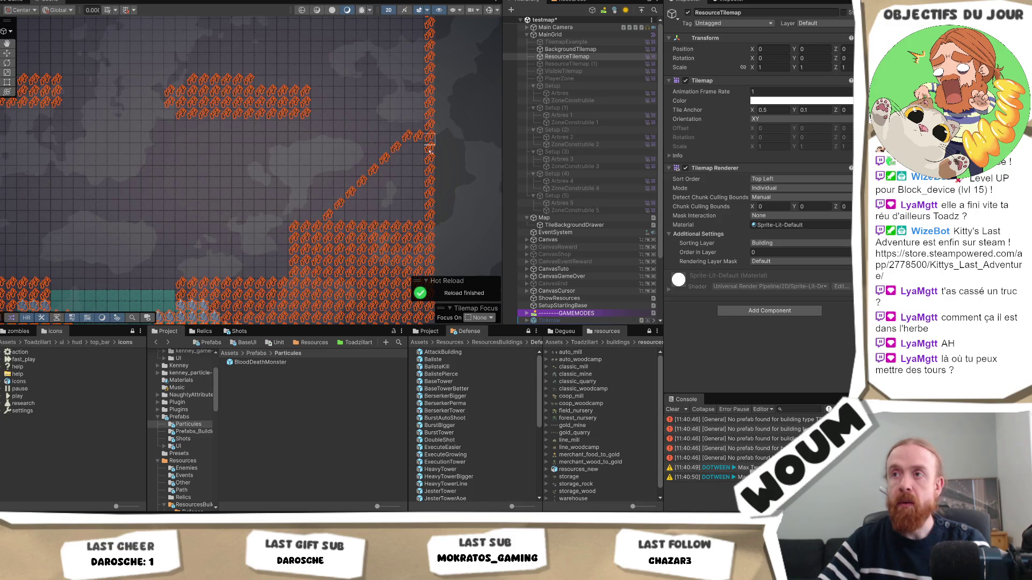
mouse_move(425, 153)
left_mouse_down()
mouse_move(408, 172)
mouse_move(395, 230)
left_mouse_up()
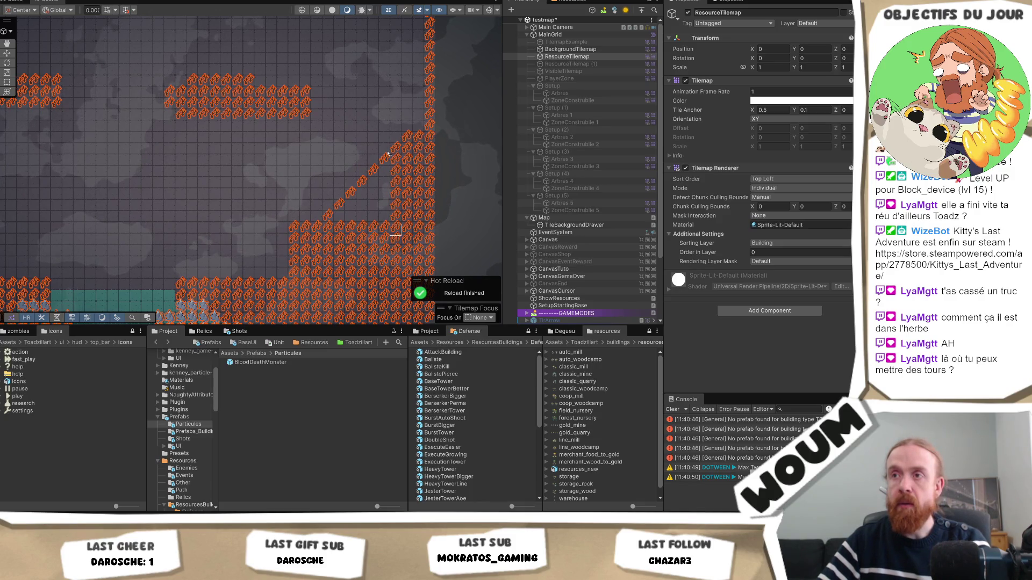
left_click_drag(378, 170, 340, 217)
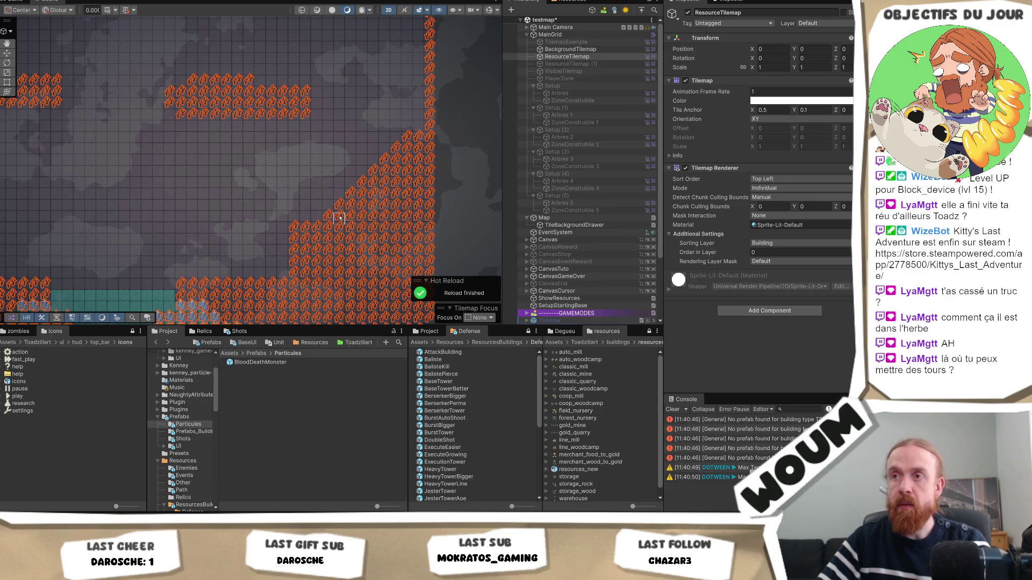
left_click_drag(208, 193, 324, 177)
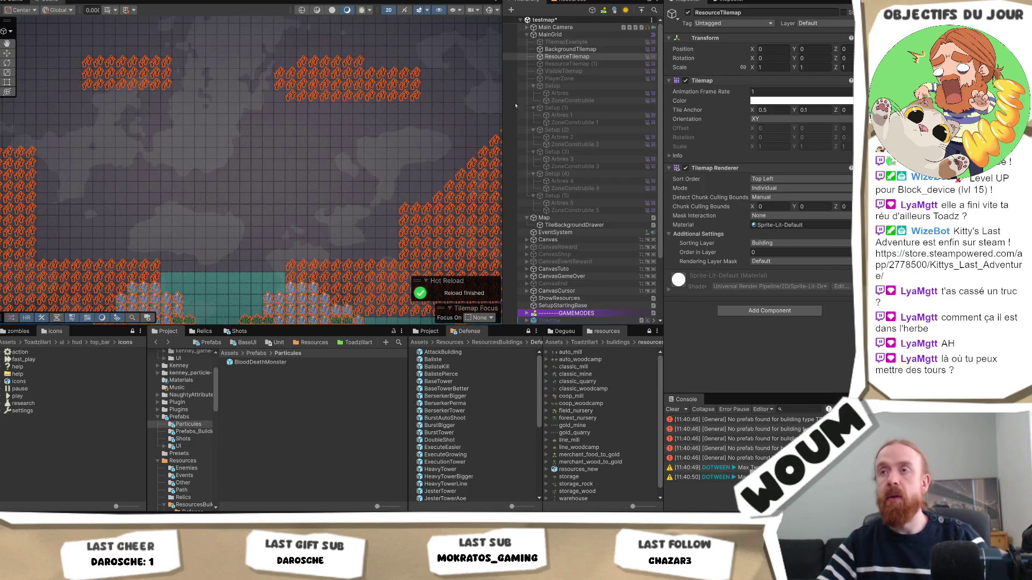
key("ctrl+s")
Extend a diagonal of tiles above the left block, fill the gap below it, and save testmap.
key("Left")
key("Up")
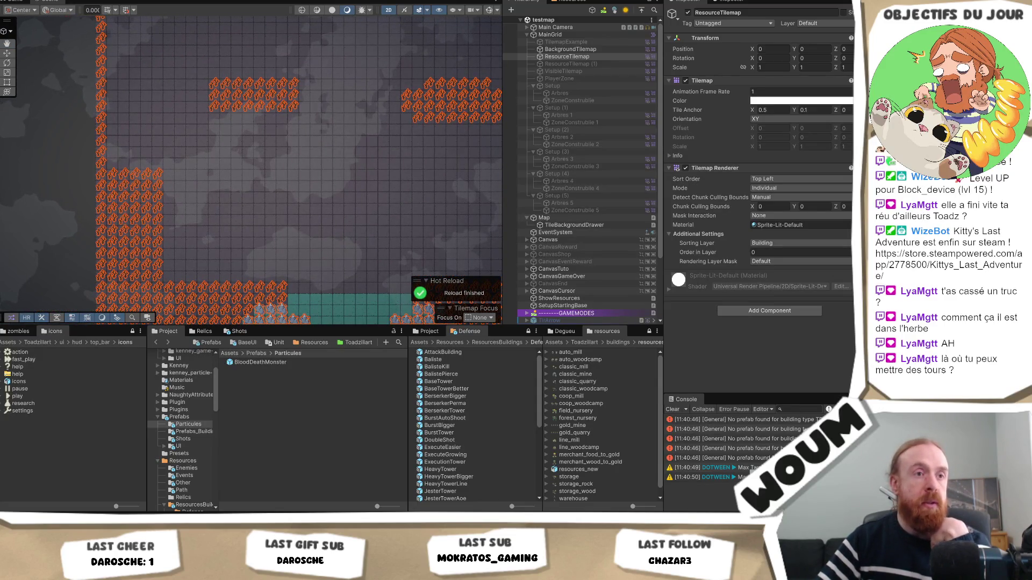
left_click(146, 161)
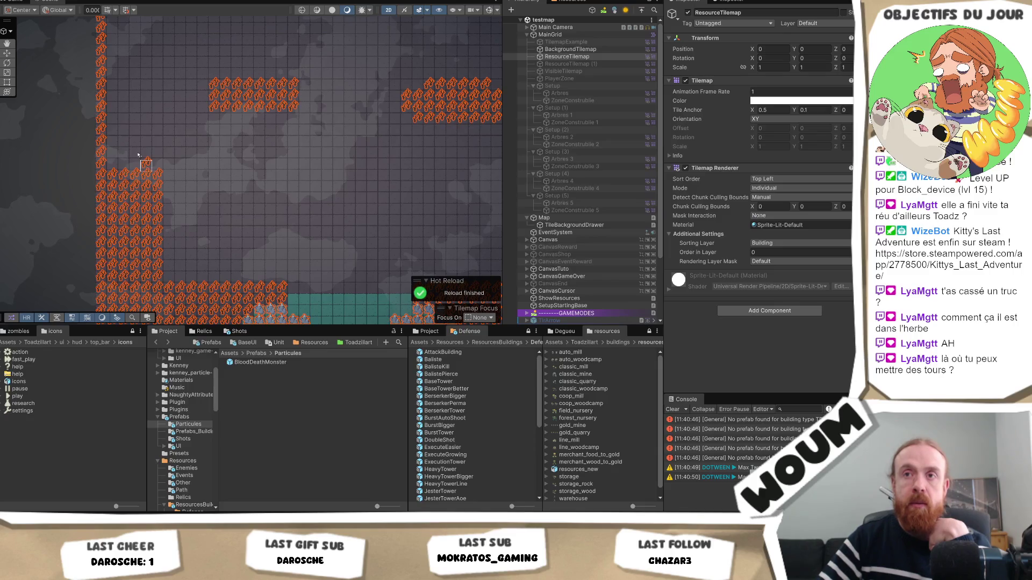
left_click(134, 150)
left_click(118, 139)
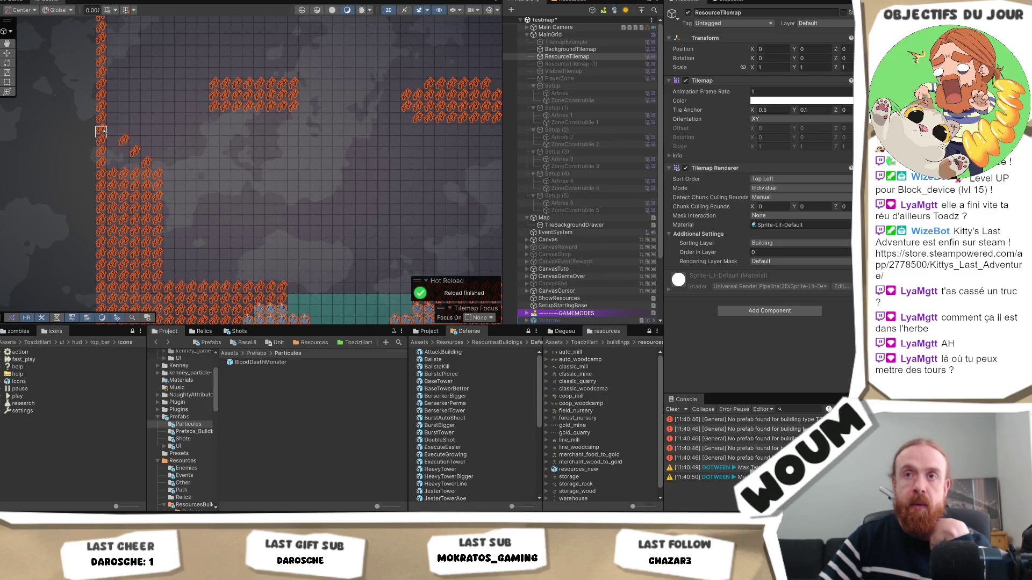
left_click_drag(131, 164, 110, 146)
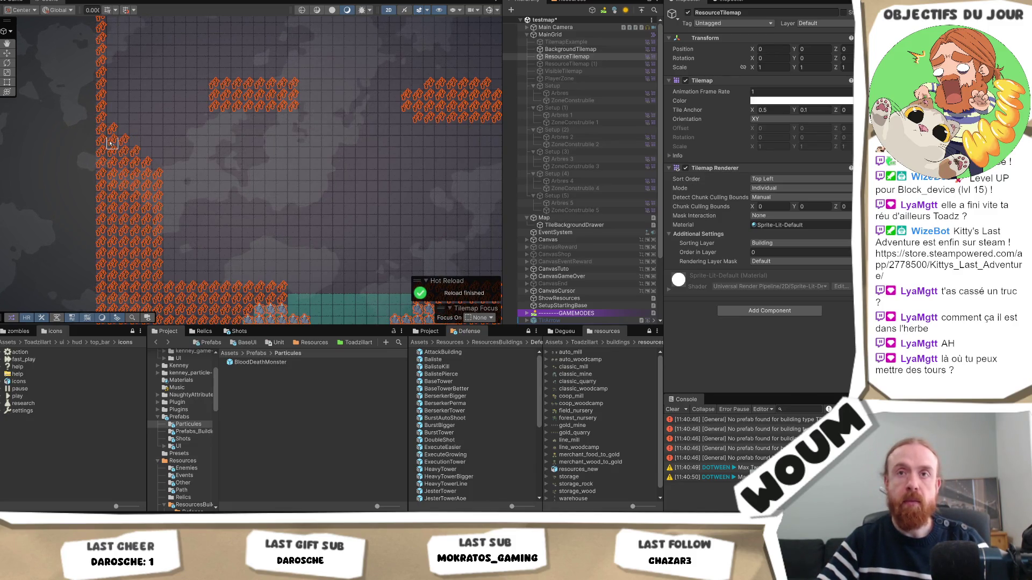
key("ctrl+s")
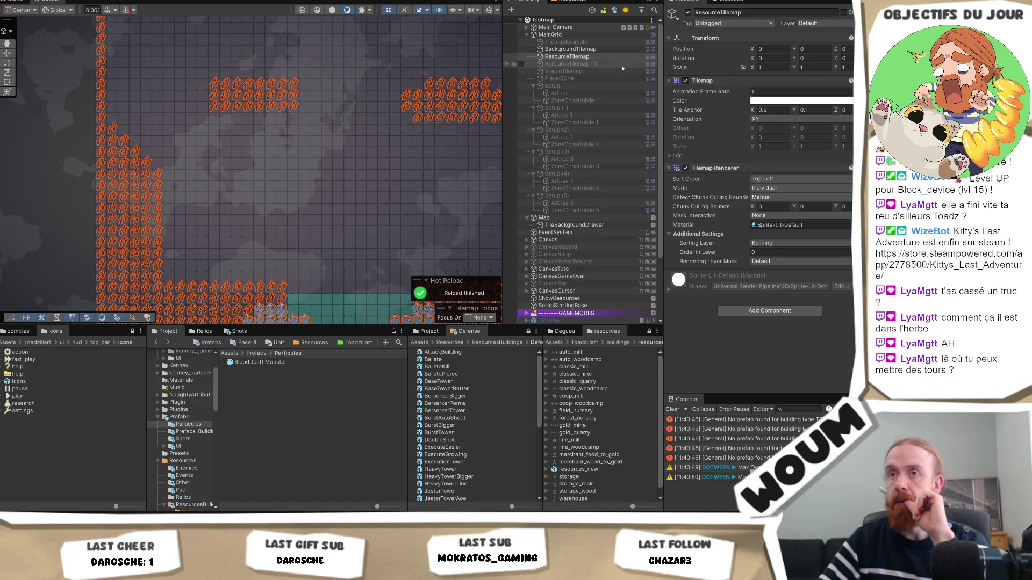
Enter Play mode with the edited map, then switch to the DreadHaven task board.
key("ctrl+p")
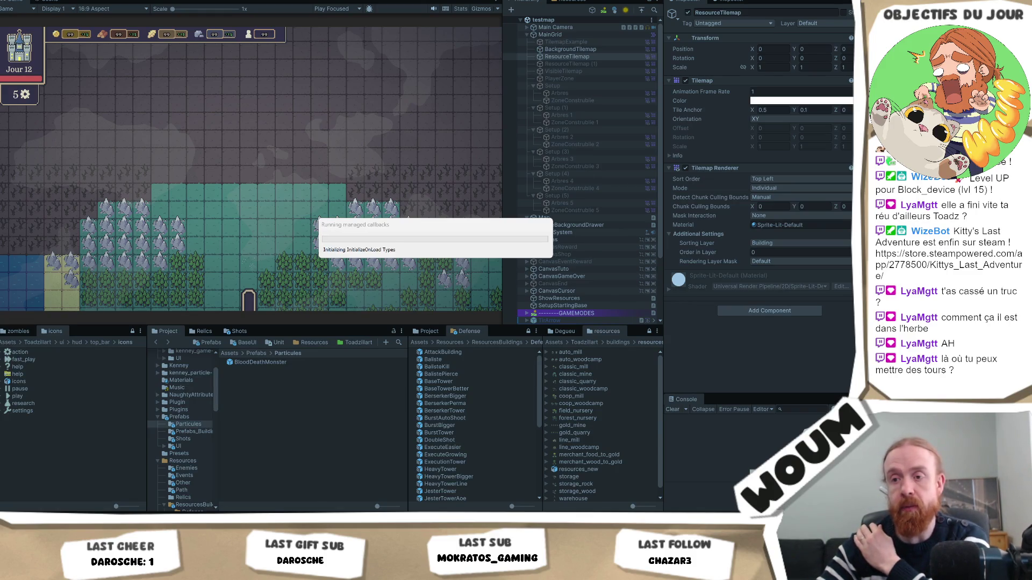
key("alt+Tab")
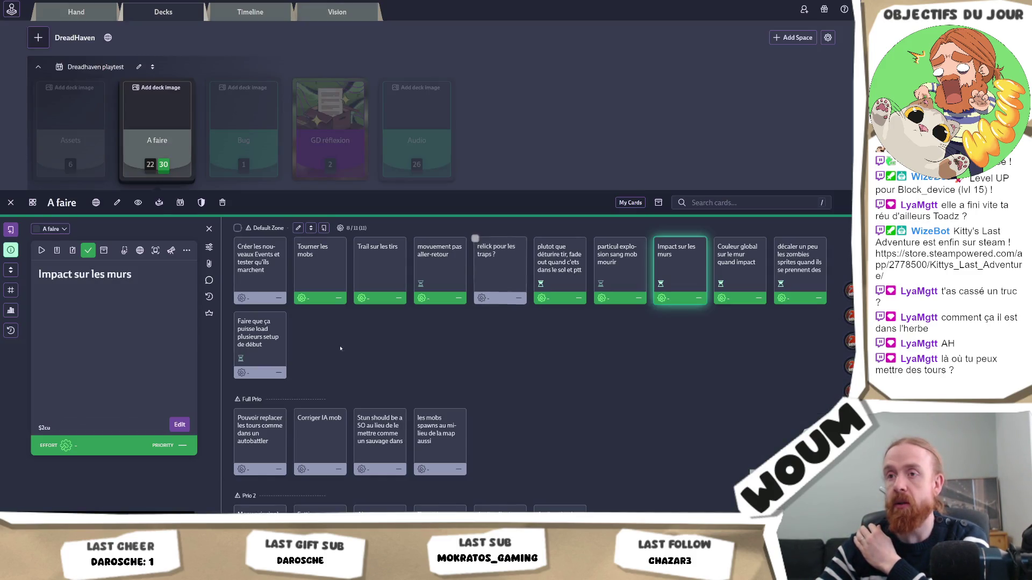
Mark the card 'Faire que ça puisse load plusieurs setup de début' as done, then return to Unity.
left_click(261, 344)
key("alt+Tab")
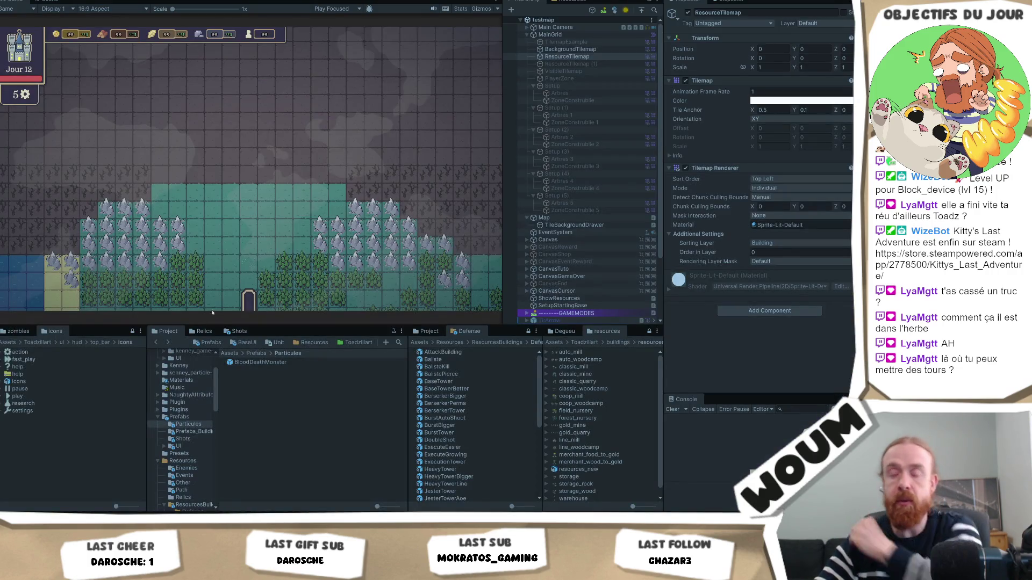
key("alt+Tab")
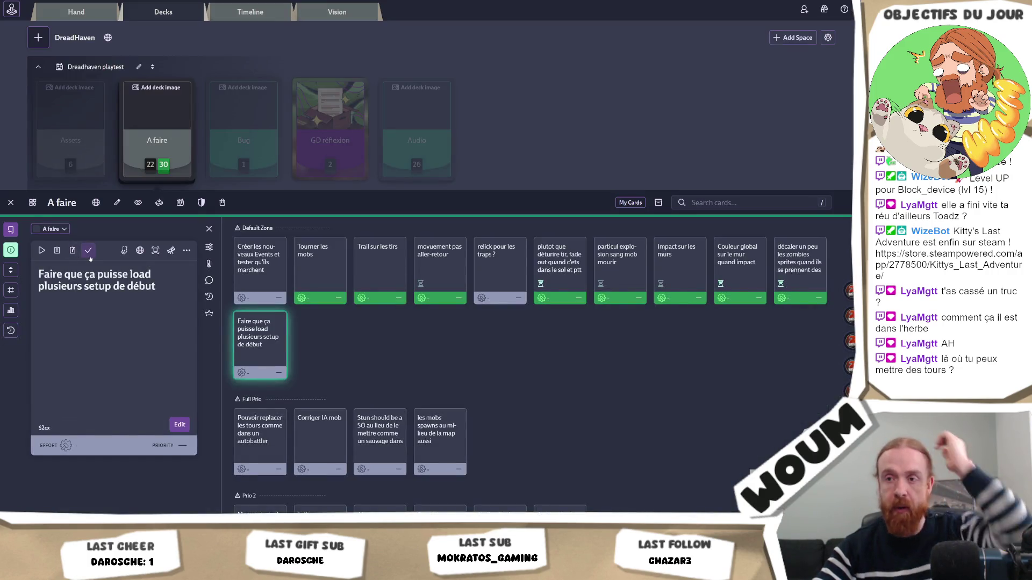
left_click(89, 251)
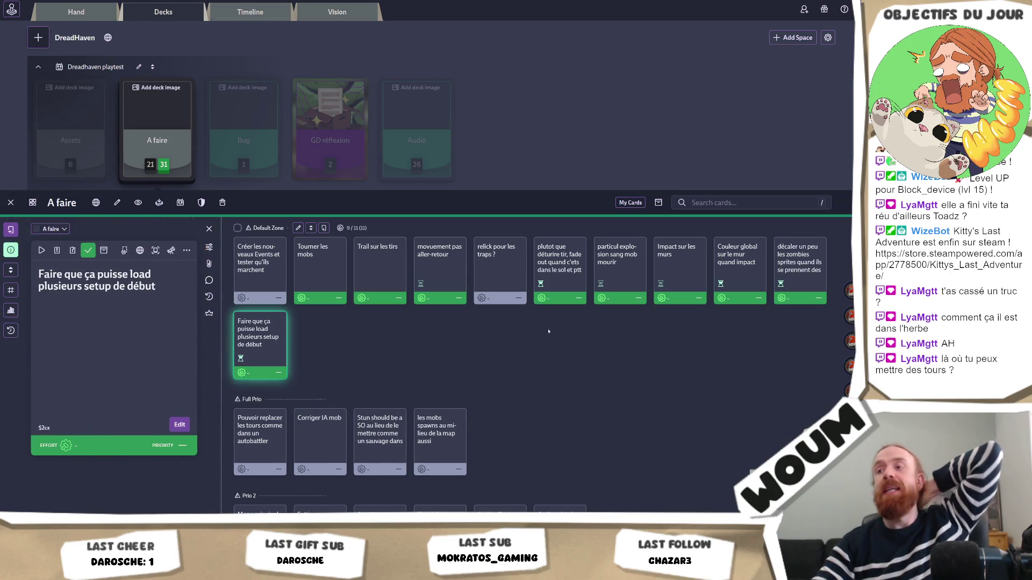
key("alt+Tab")
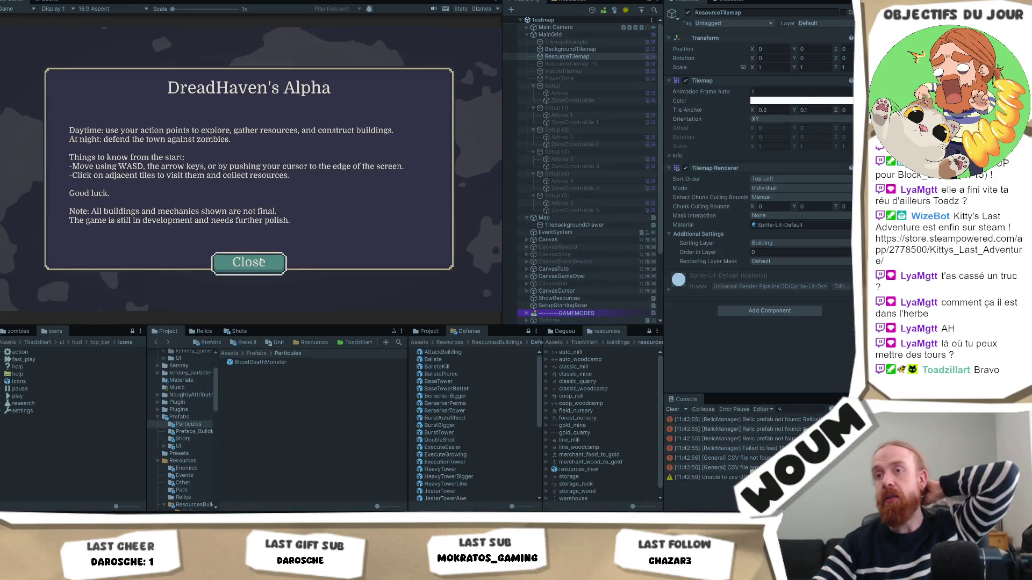
Dismiss the intro dialog and take the 2x Ballista kit and the 1x Helper Sylvan House card.
left_click(262, 261)
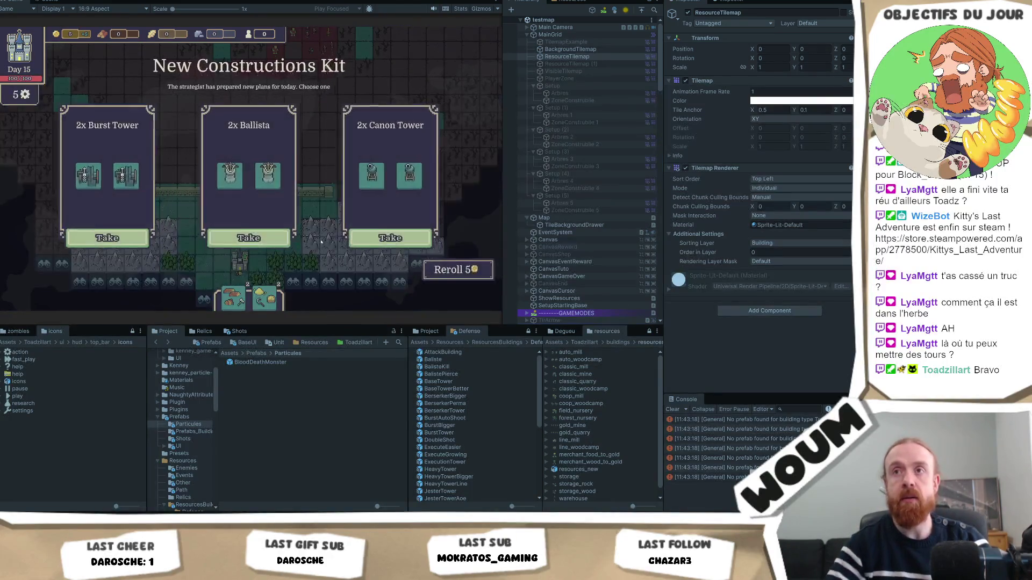
left_click(263, 236)
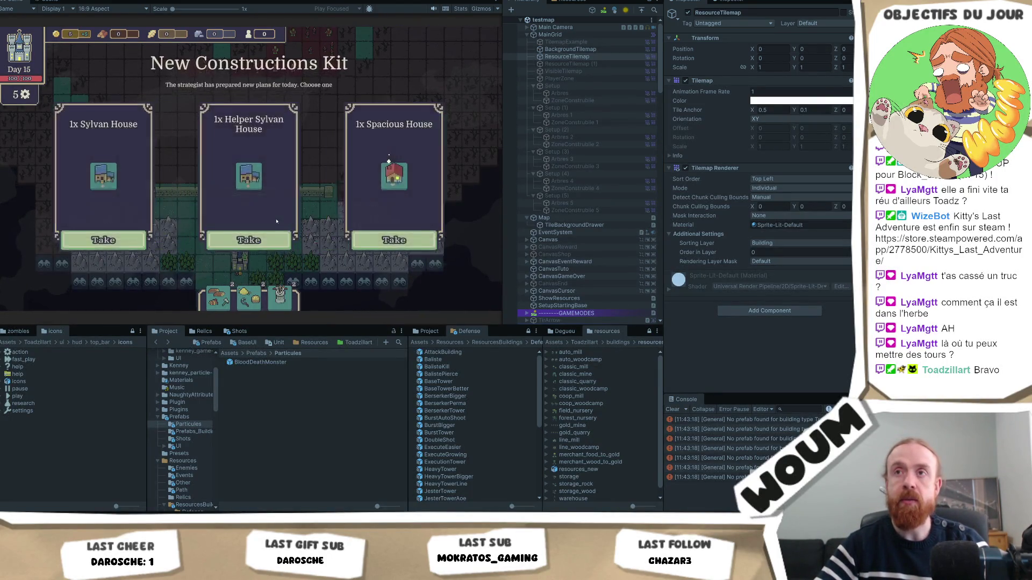
left_click(263, 241)
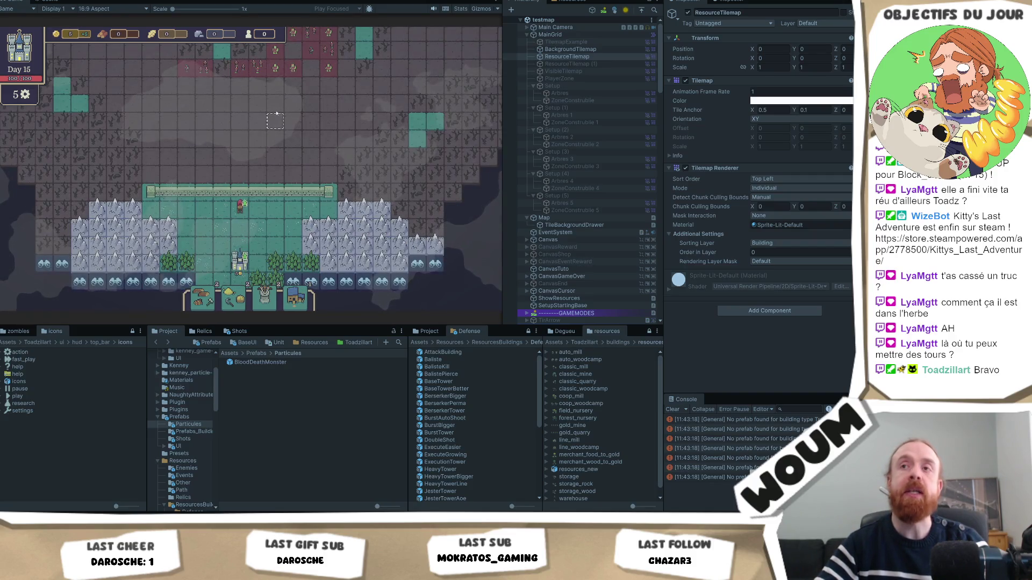
left_click_drag(275, 115, 279, 205)
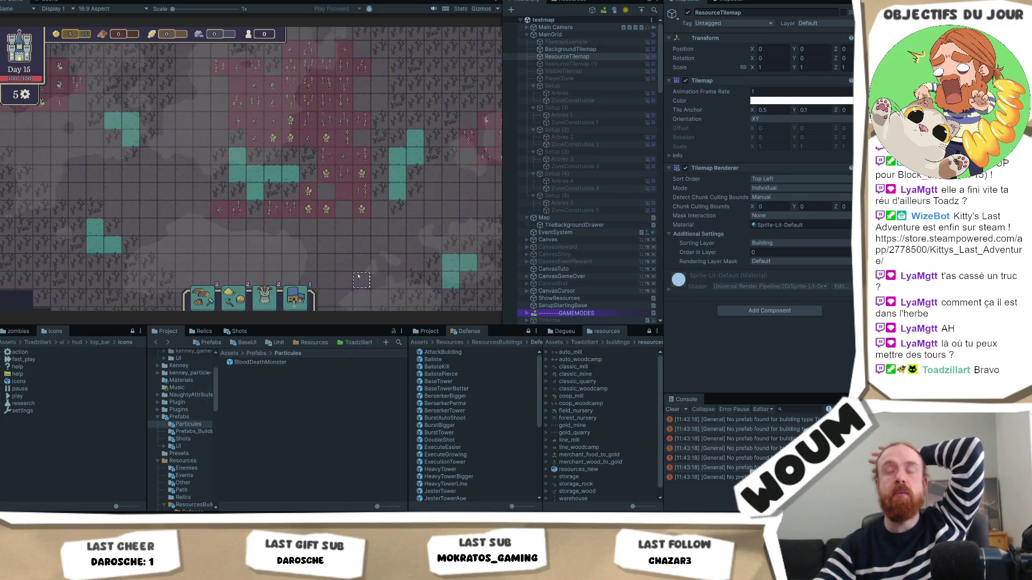
left_click_drag(358, 280, 284, 274)
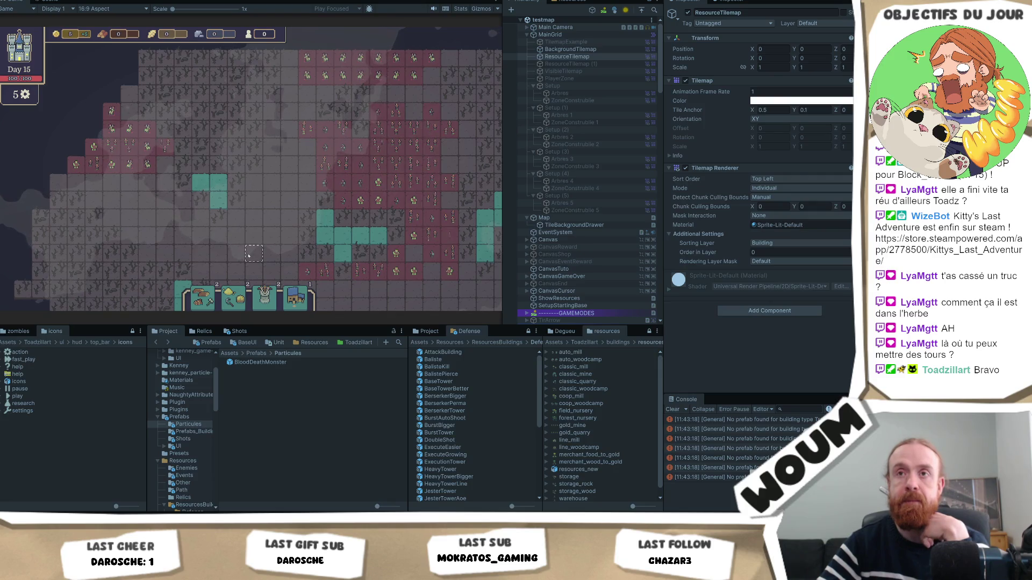
left_click_drag(248, 255, 220, 232)
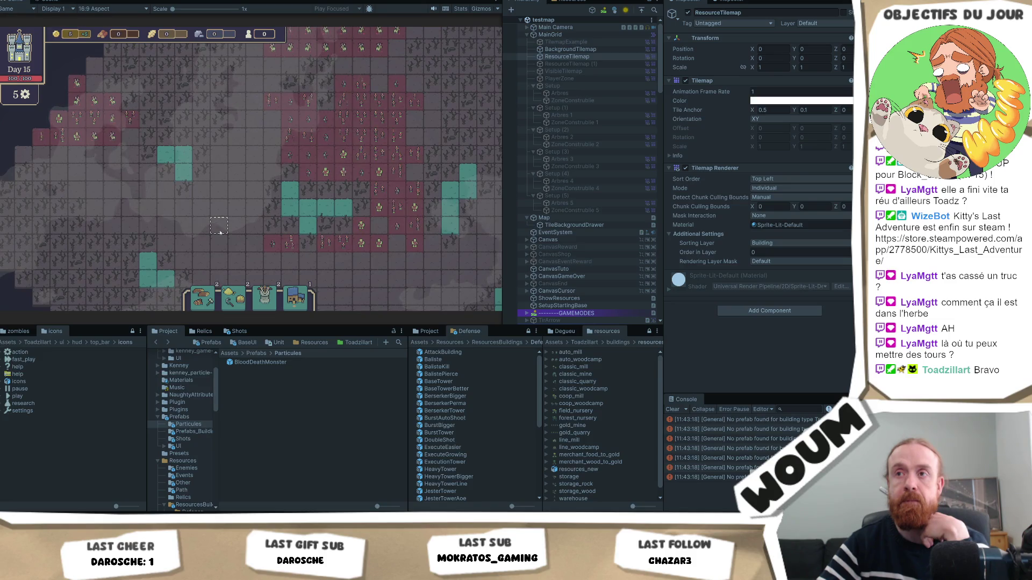
mouse_move(231, 216)
left_mouse_down()
mouse_move(181, 84)
mouse_move(188, 226)
left_mouse_up()
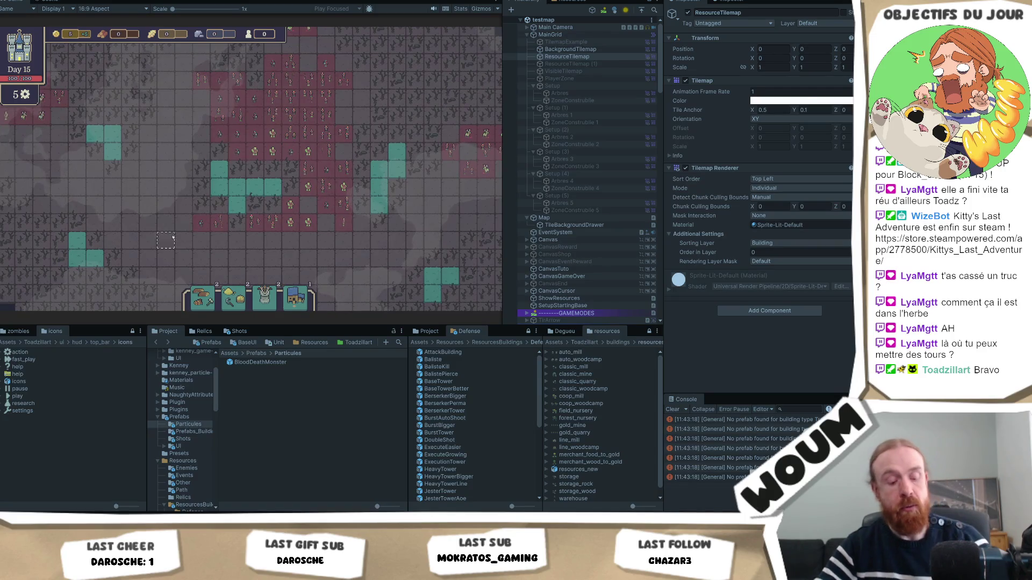
left_click(273, 152)
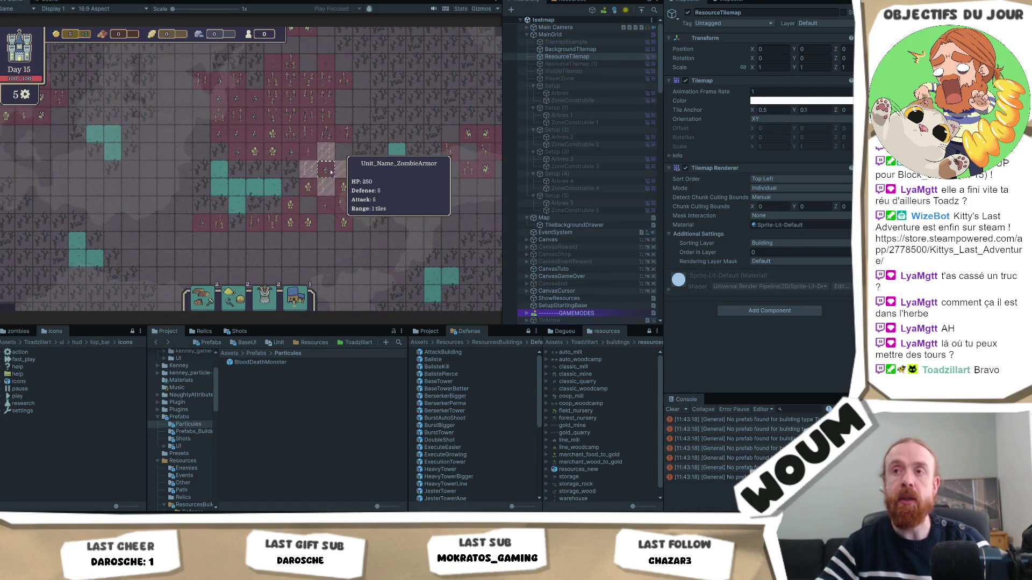
left_click(297, 243)
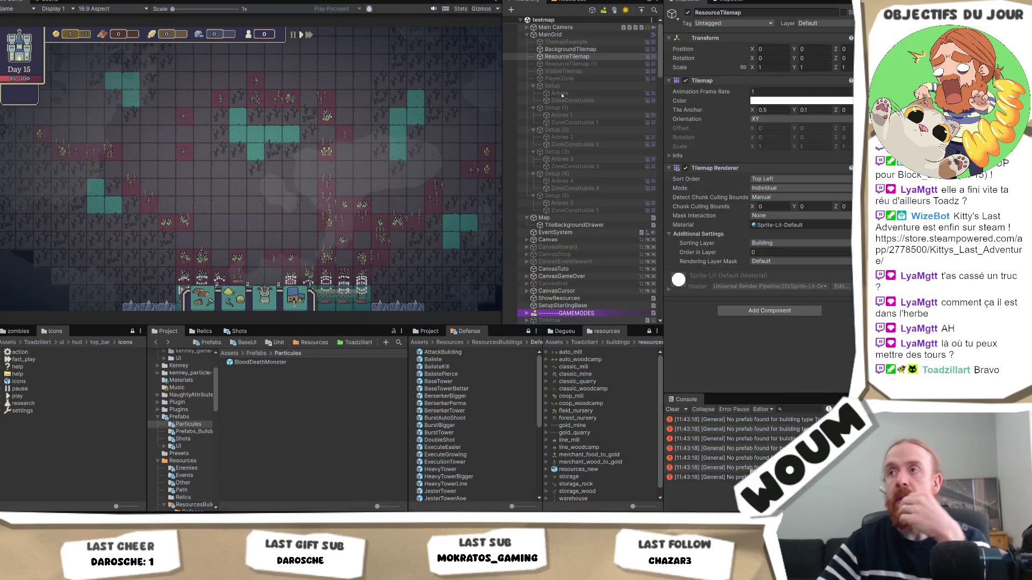
Activate the Setup layout group, zoom the Scene view in, and select its Arbres tilemap.
left_click(553, 86)
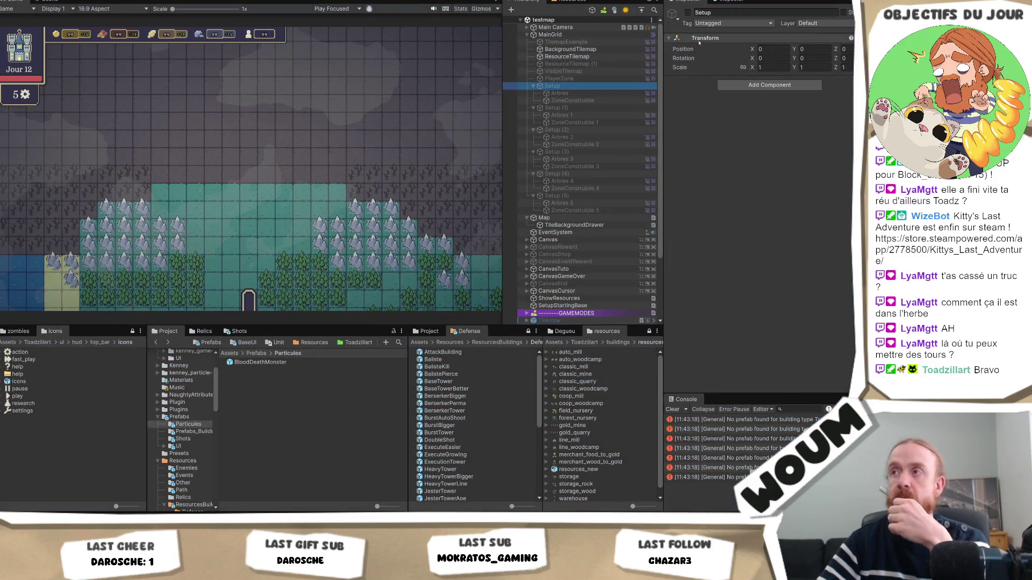
left_click(688, 12)
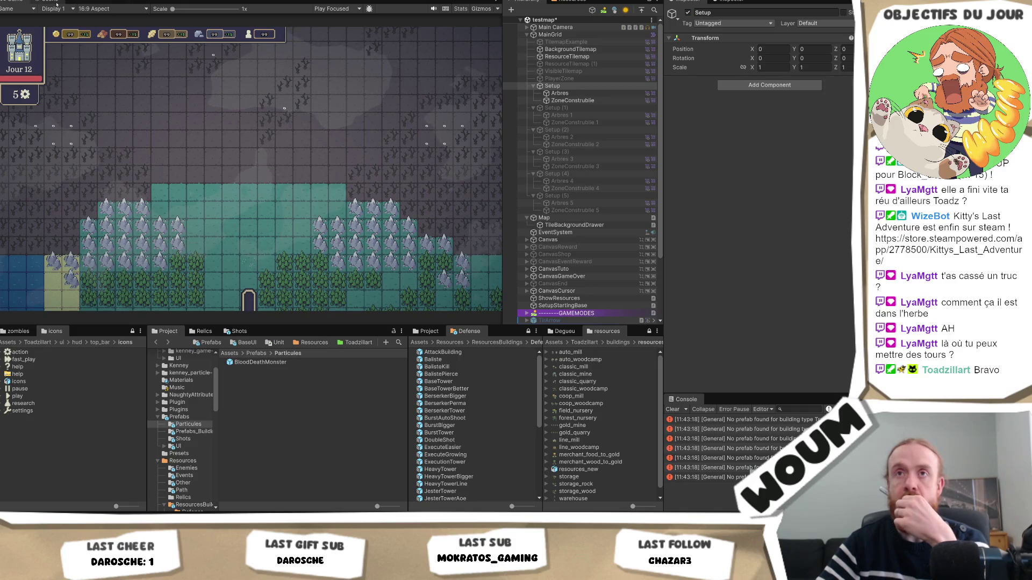
left_click(56, 2)
scroll(385, 165, "up", 5)
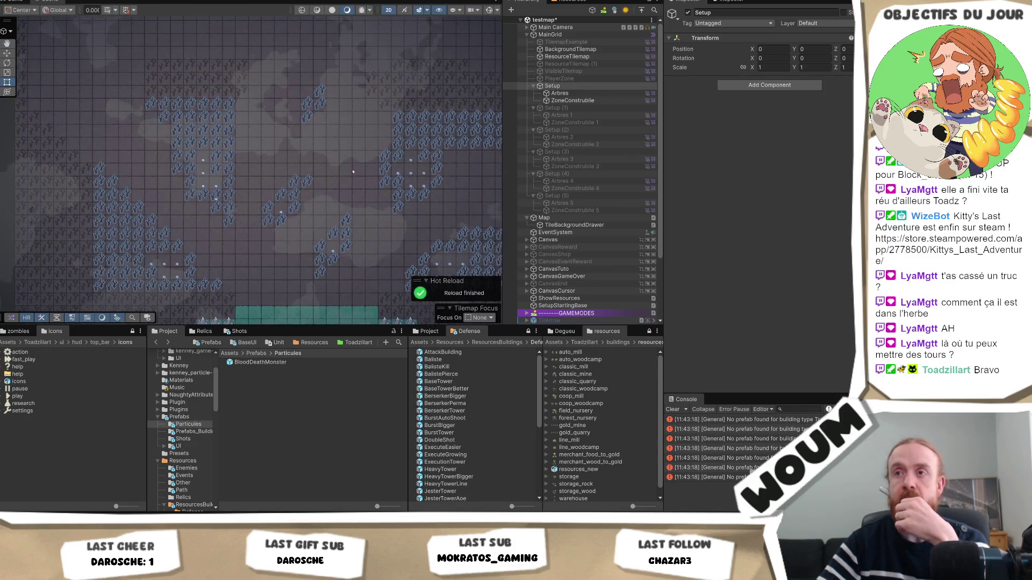
scroll(340, 189, "up", 1)
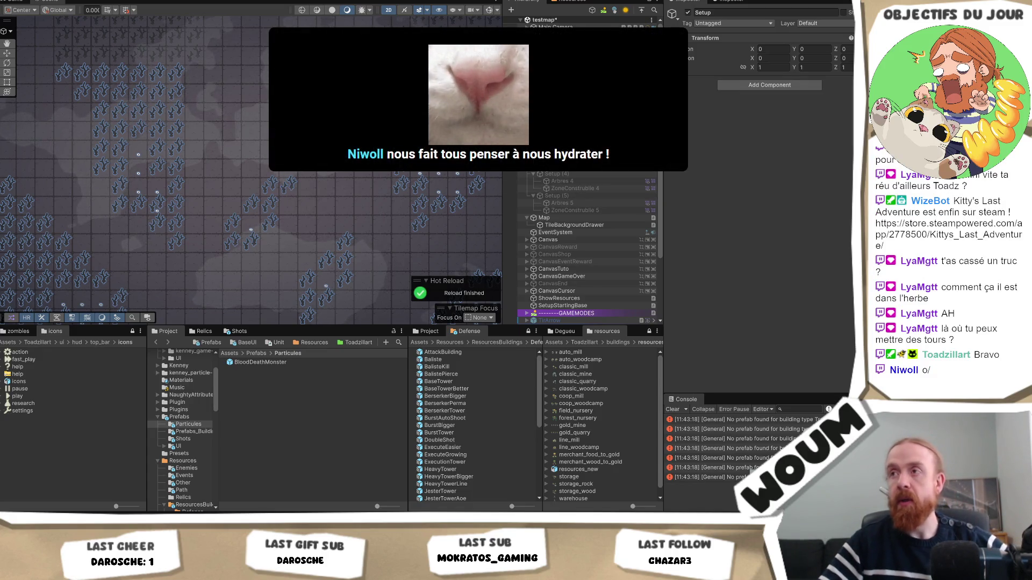
left_click(288, 228)
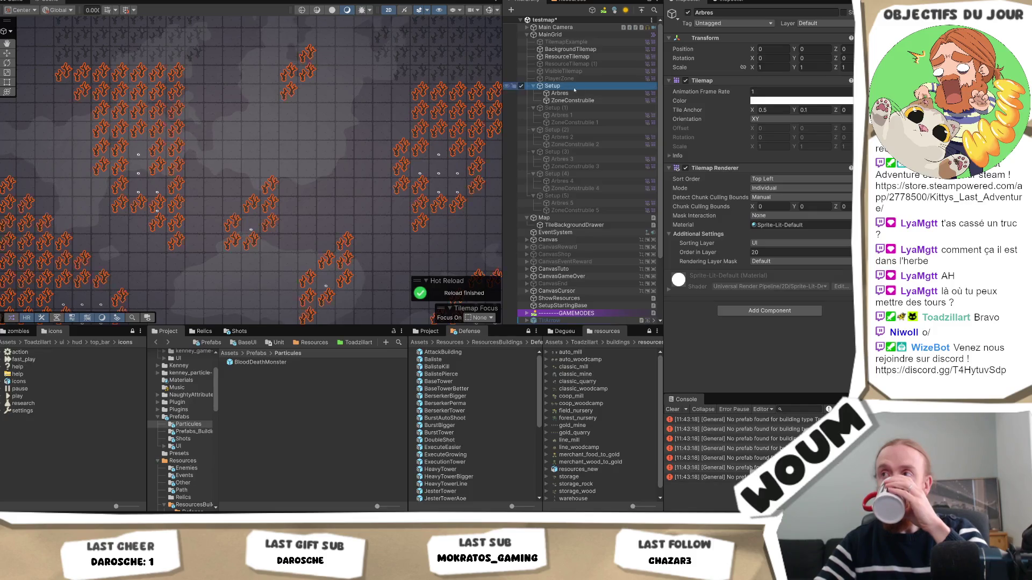
Deactivate Setup, activate Setup (1), and select its Arbres 1 tree tilemap.
left_click(551, 86)
left_click(687, 12)
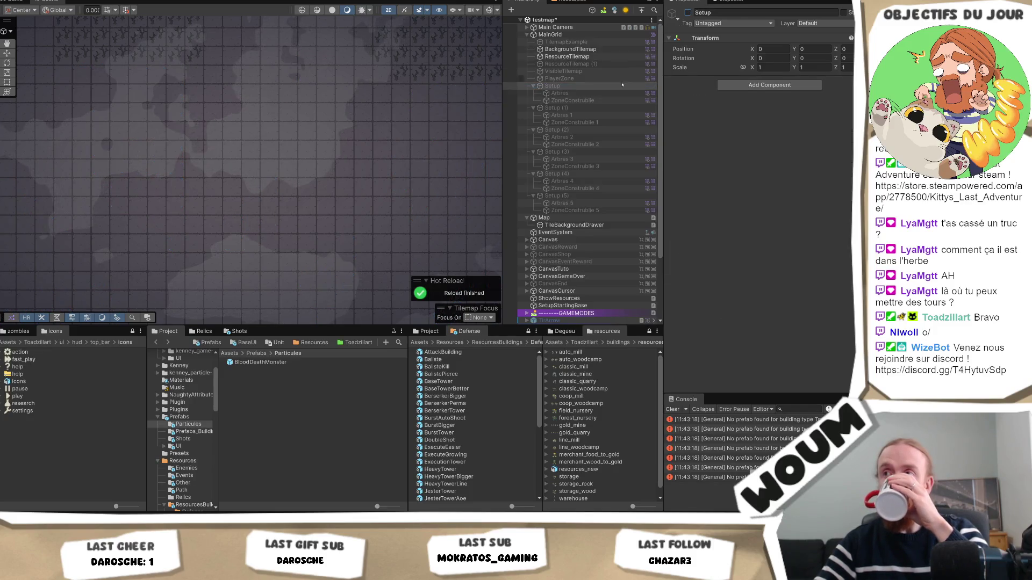
left_click(584, 108)
key("alt+shift+a")
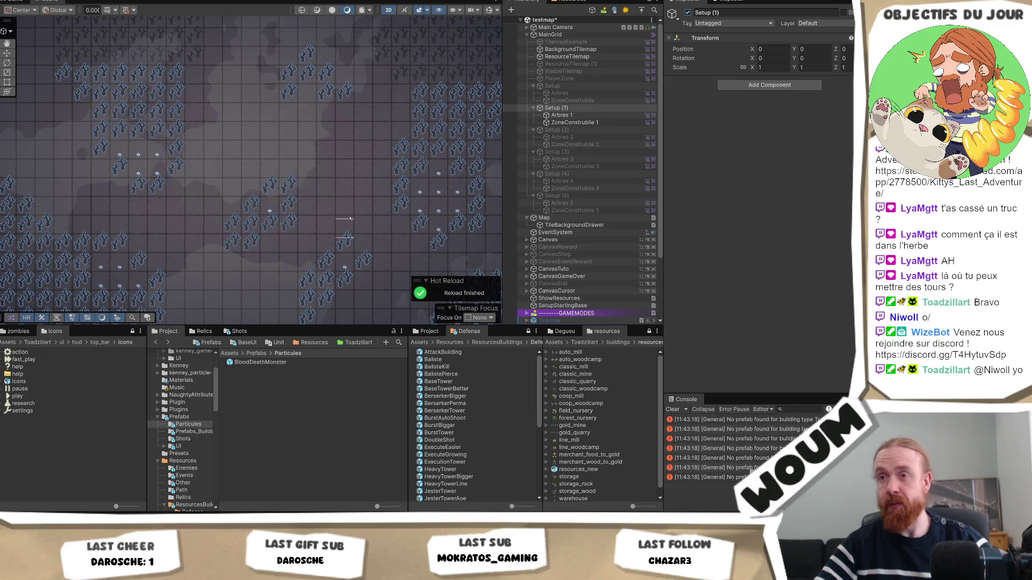
scroll(333, 188, "down", 3)
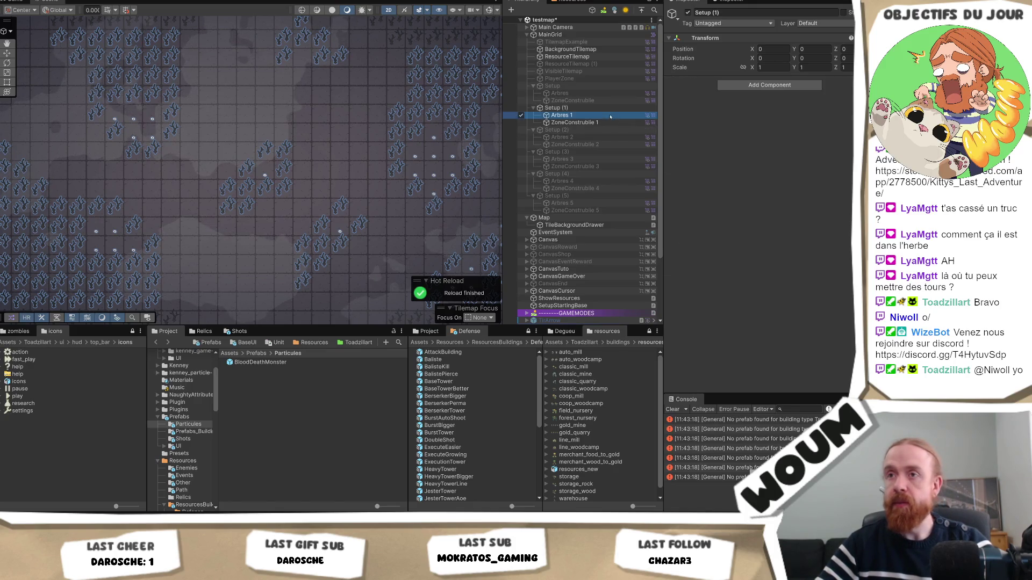
left_click(559, 115)
Deactivate Setup (1), activate Setup (2), and select its Arbres 2 tree tilemap.
scroll(287, 234, "down", 1)
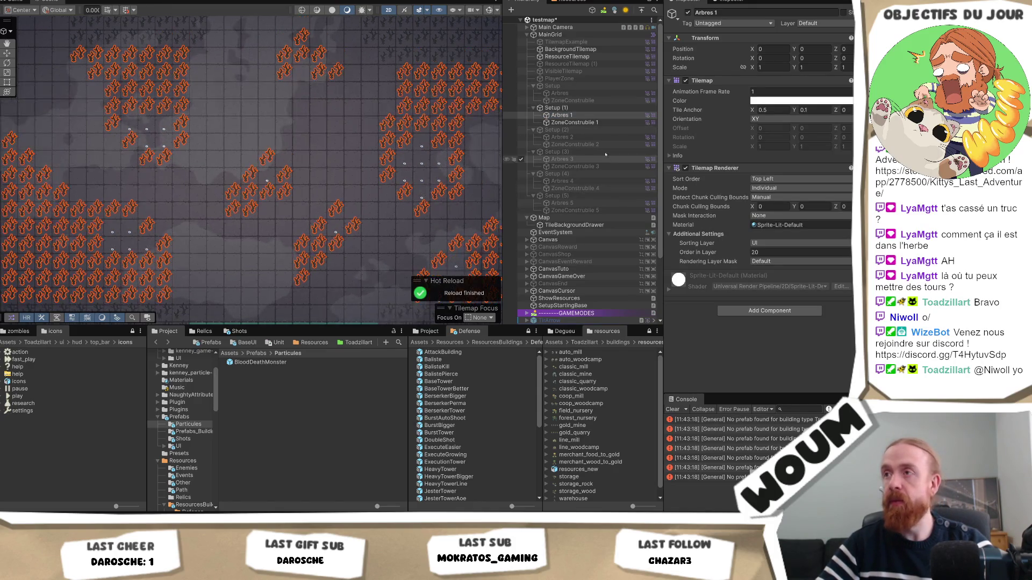
left_click(582, 110)
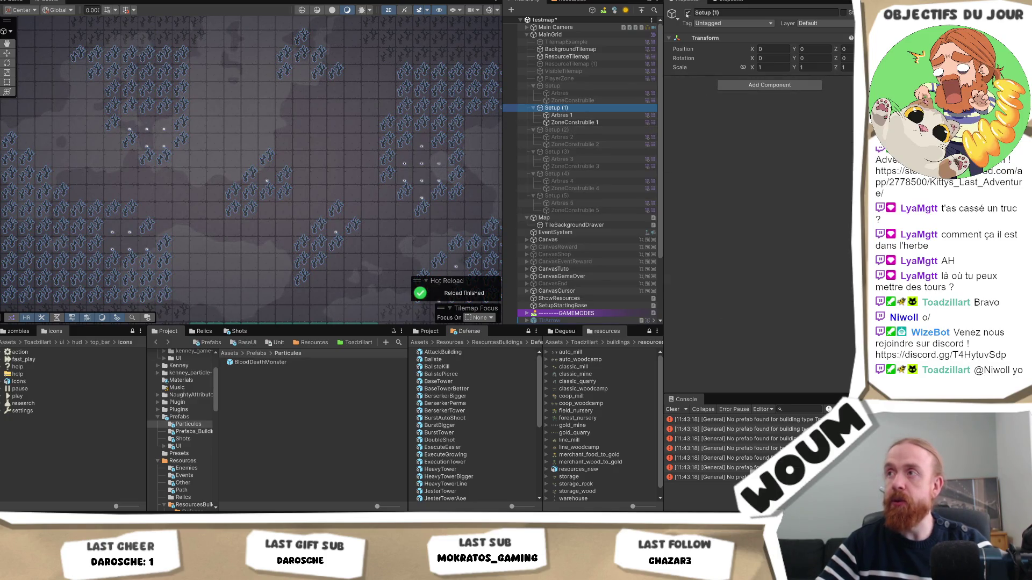
left_click(687, 13)
left_click(557, 129)
left_click(687, 13)
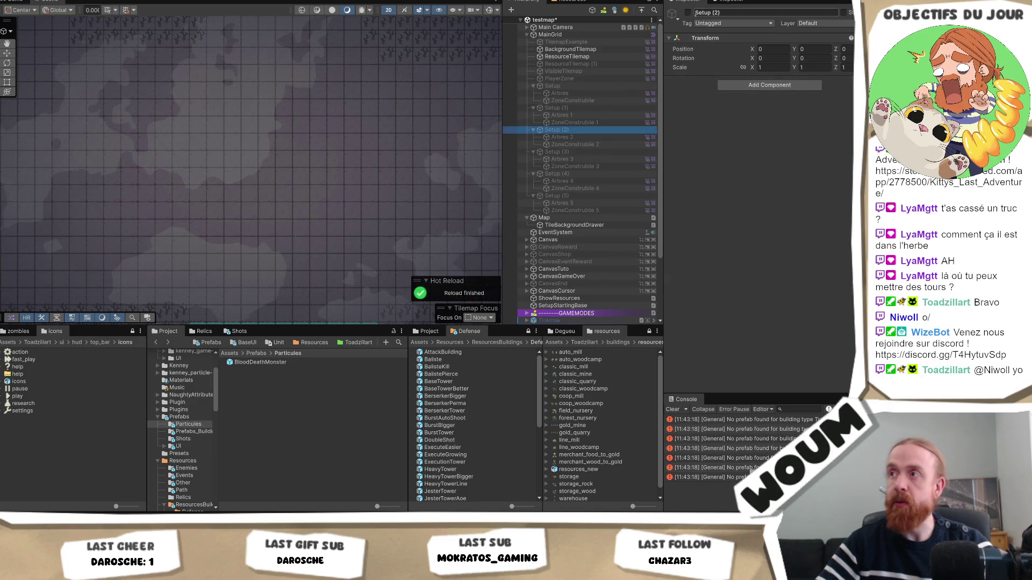
left_click(688, 12)
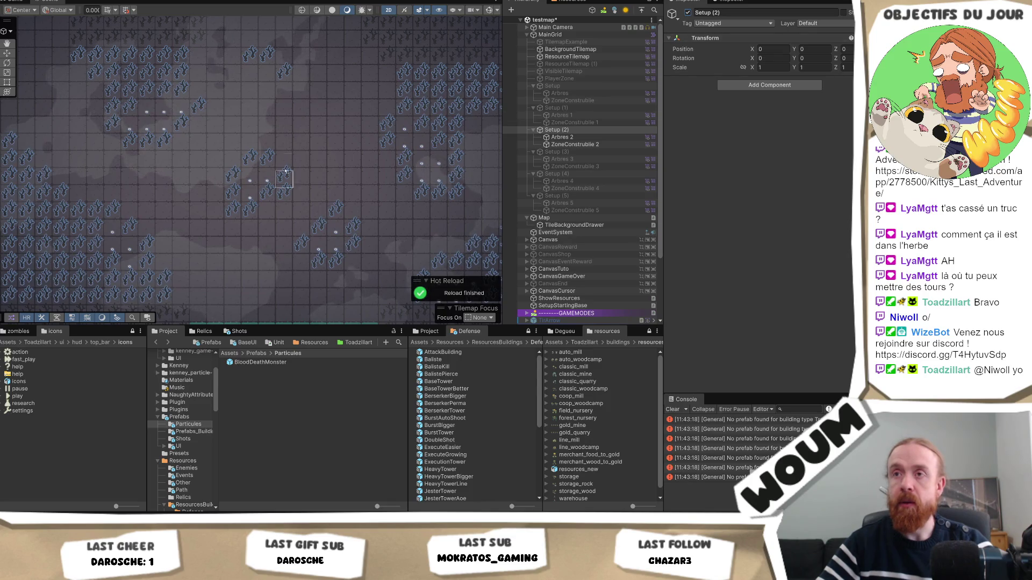
left_click(589, 136)
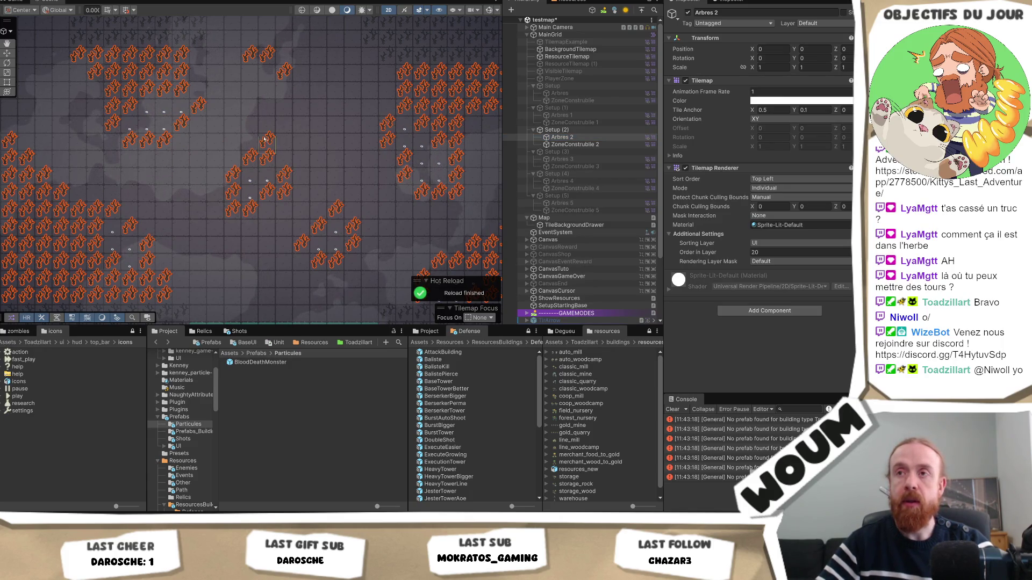
Turn off the Setup (1) and Setup (2) layout groups.
left_click(598, 110)
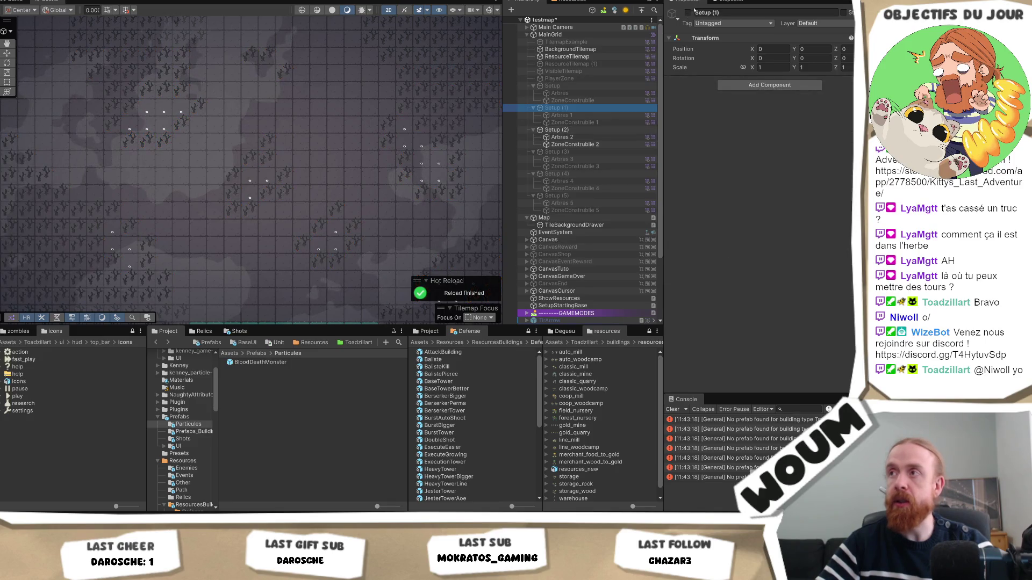
key("alt+shift+a")
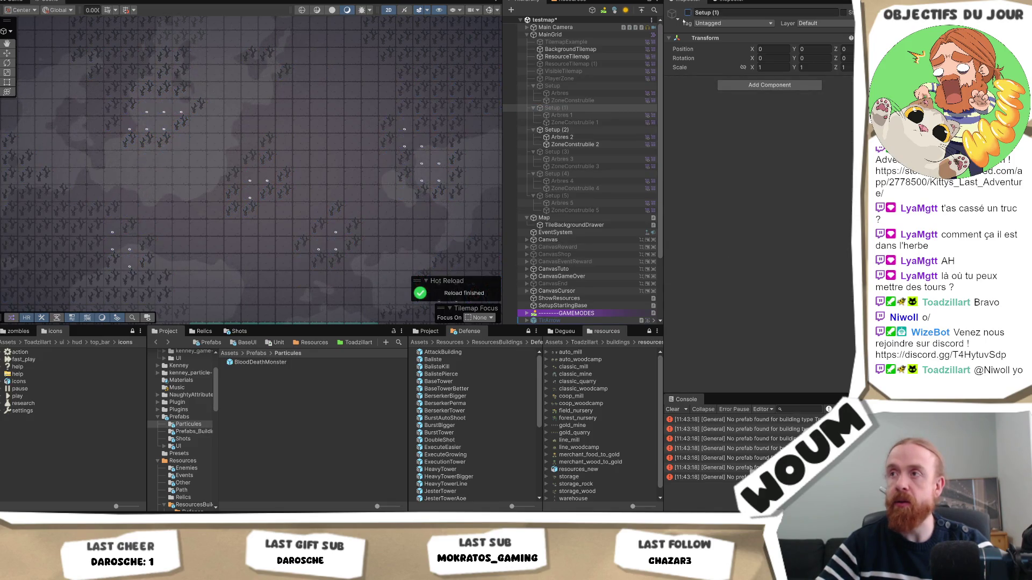
left_click(586, 129)
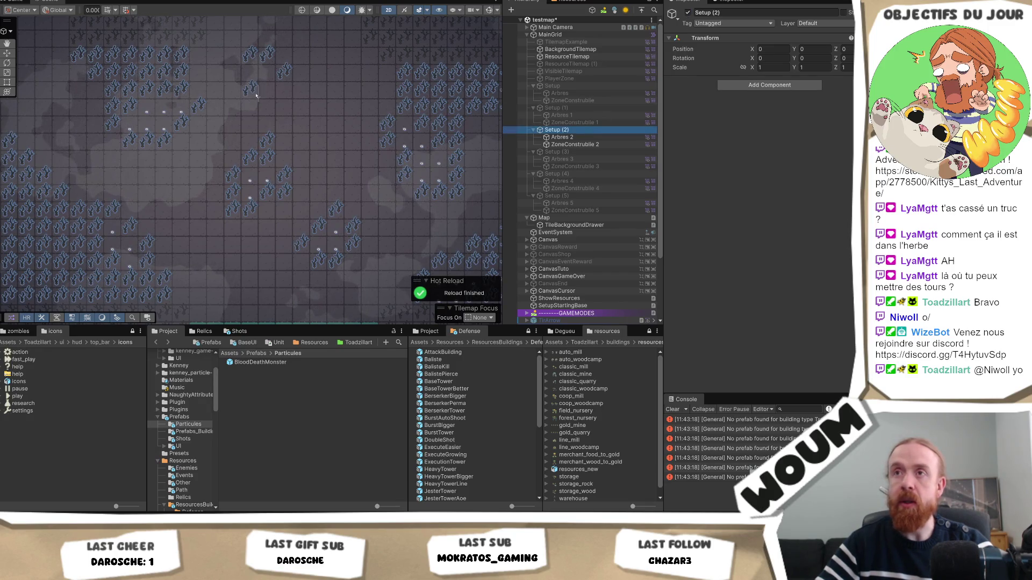
left_click(263, 39)
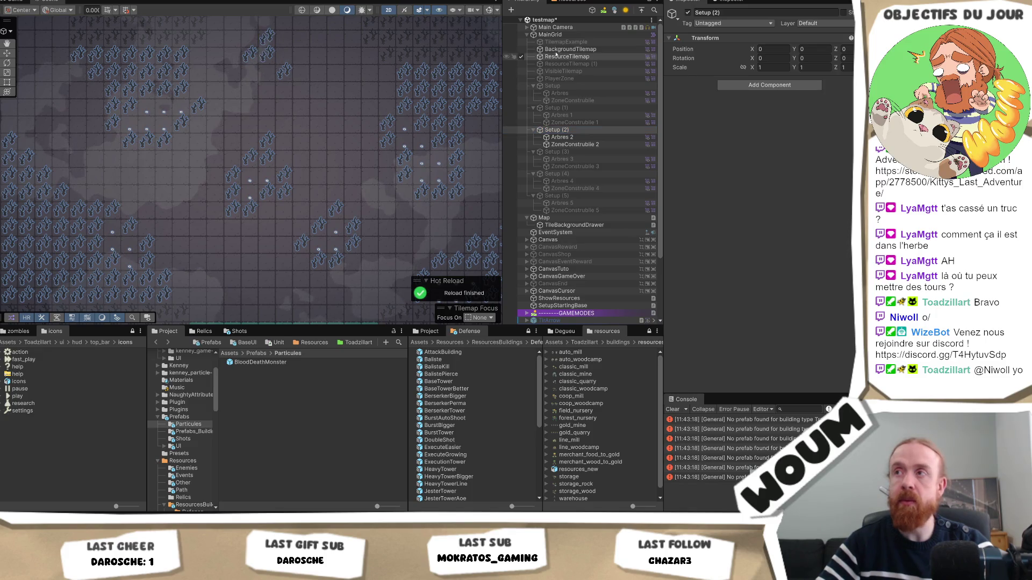
left_click(687, 13)
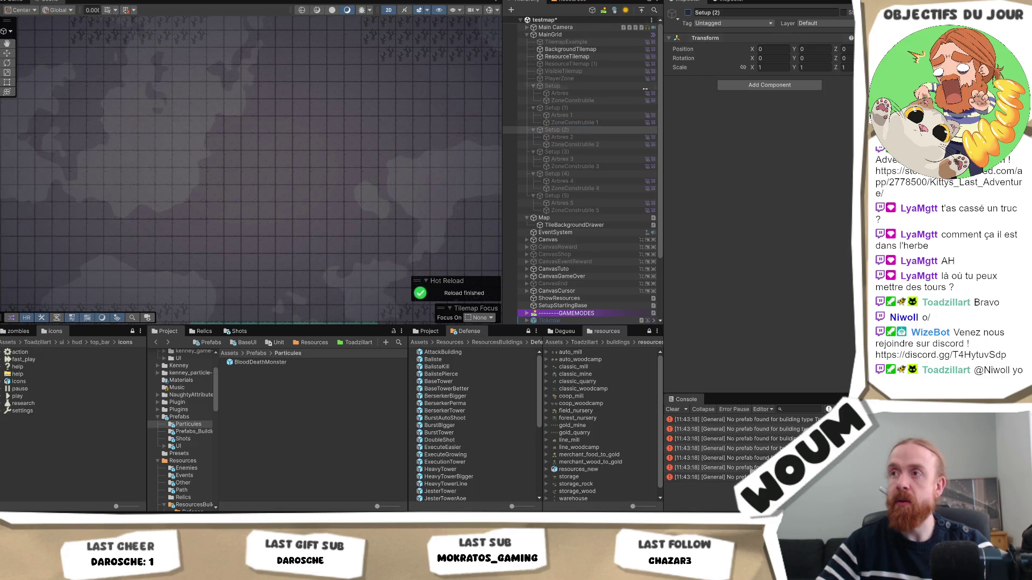
Activate Setup (3), erase a tree tile from Arbres 3, then deactivate Setup (3).
left_click(592, 152)
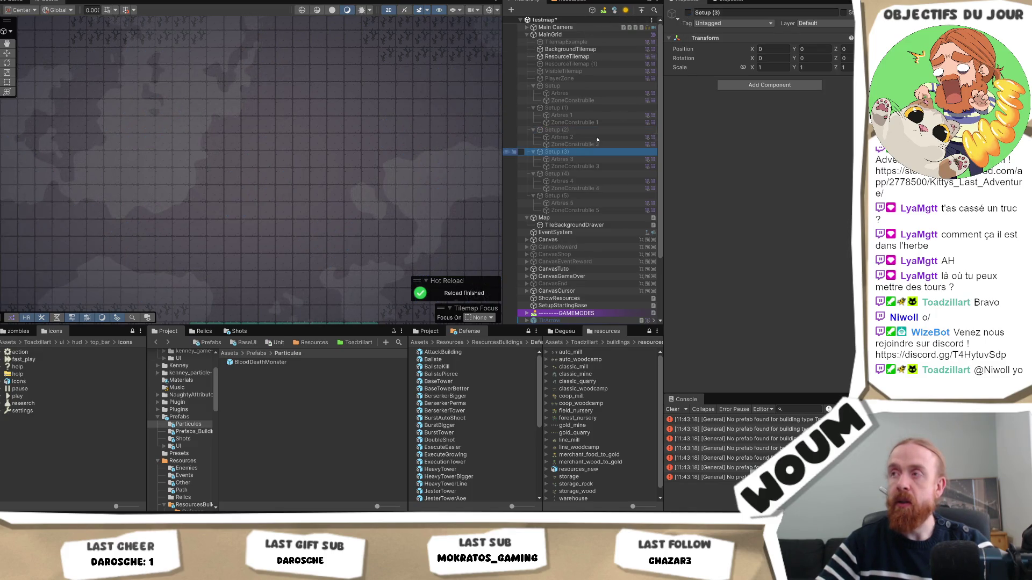
left_click(687, 13)
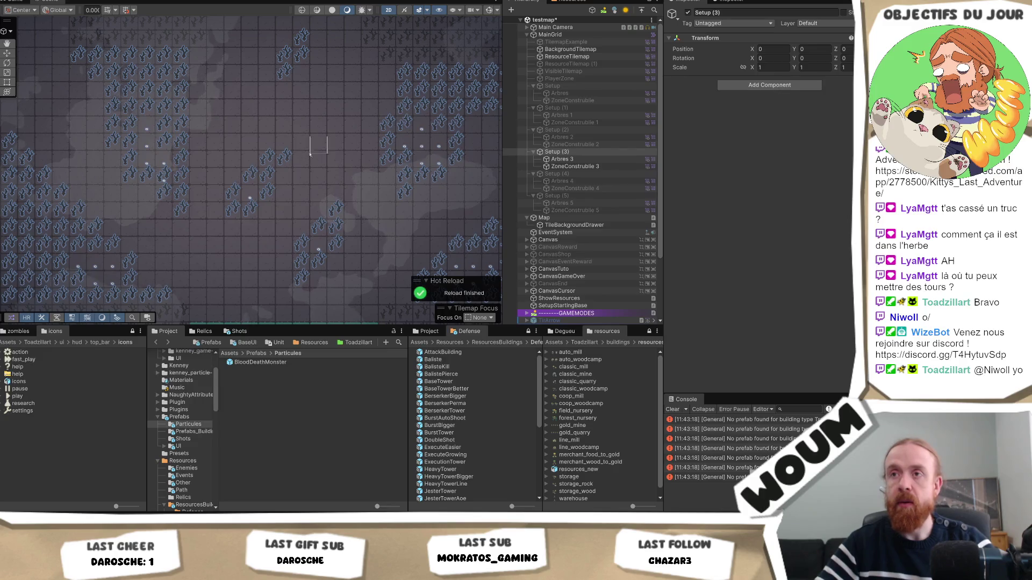
left_click(276, 164)
left_click(283, 162)
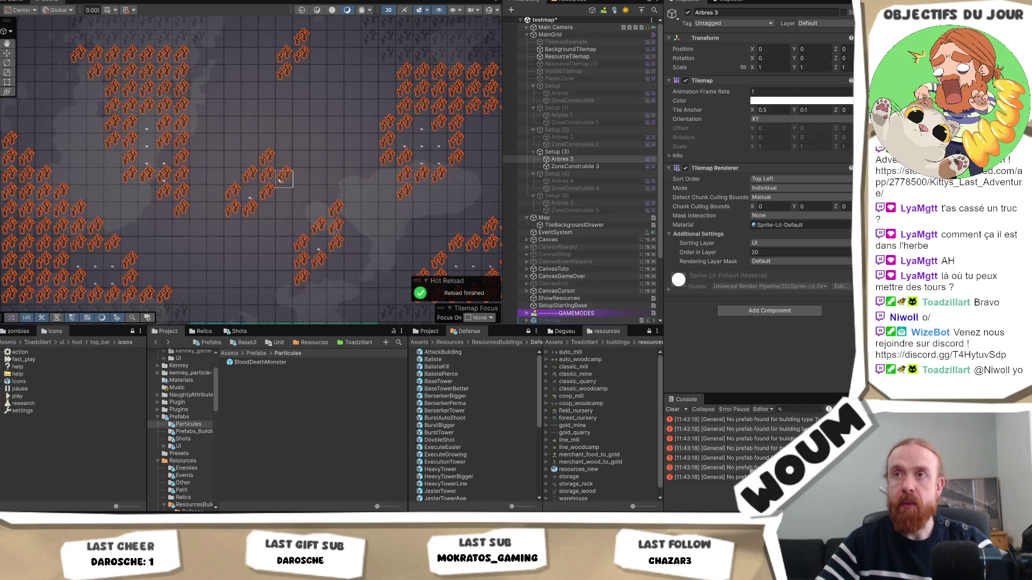
left_click(572, 152)
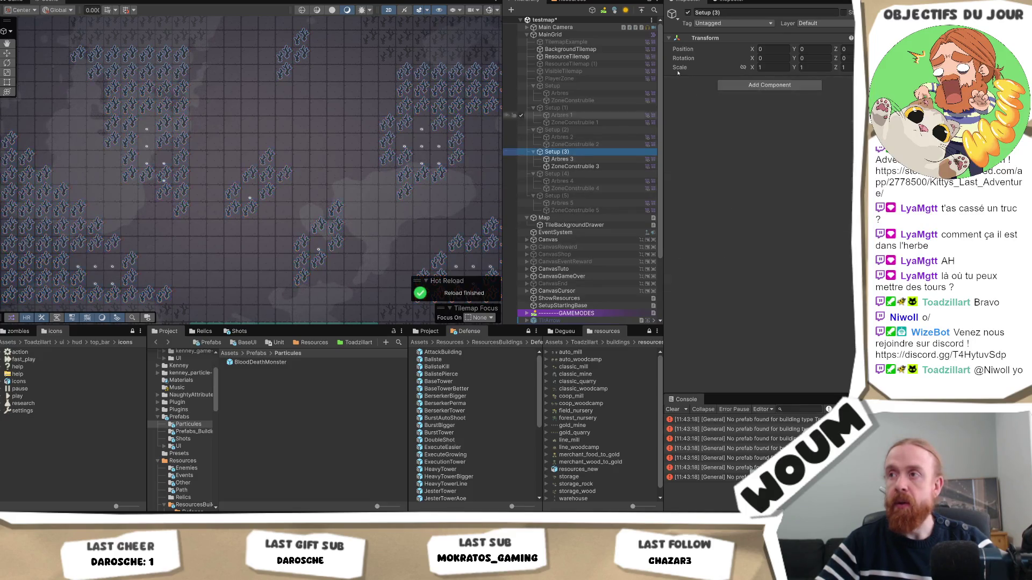
key("alt+shift+a")
Briefly toggle Setup (2) on and off, then activate the Setup (4) layout.
left_click(566, 130)
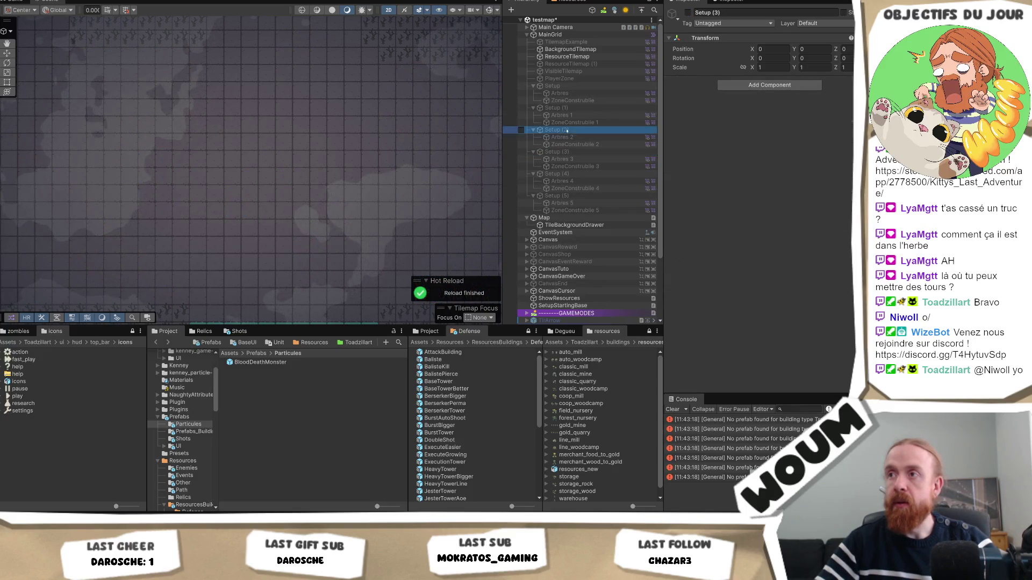
left_click(687, 12)
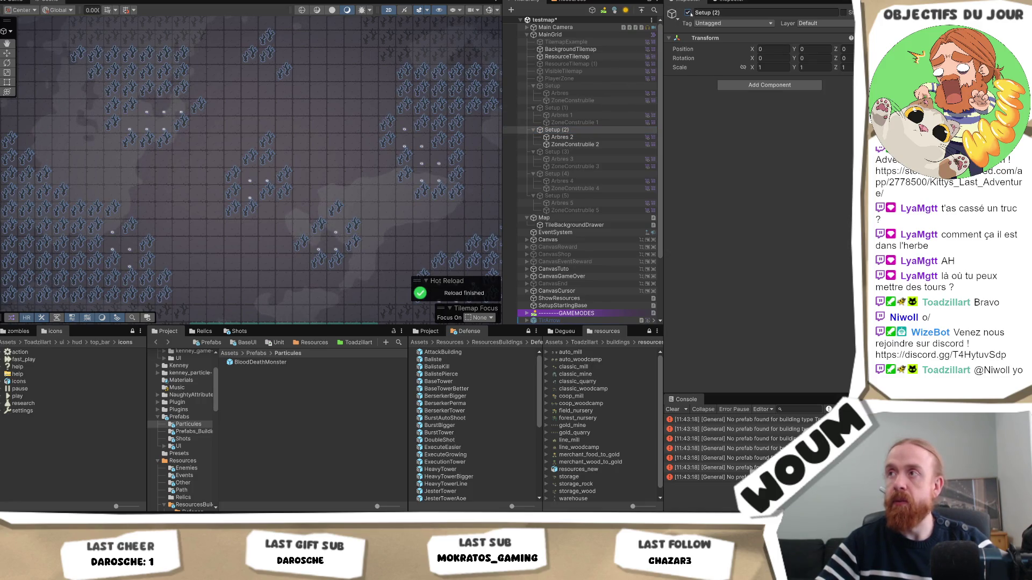
left_click(688, 12)
left_click(581, 174)
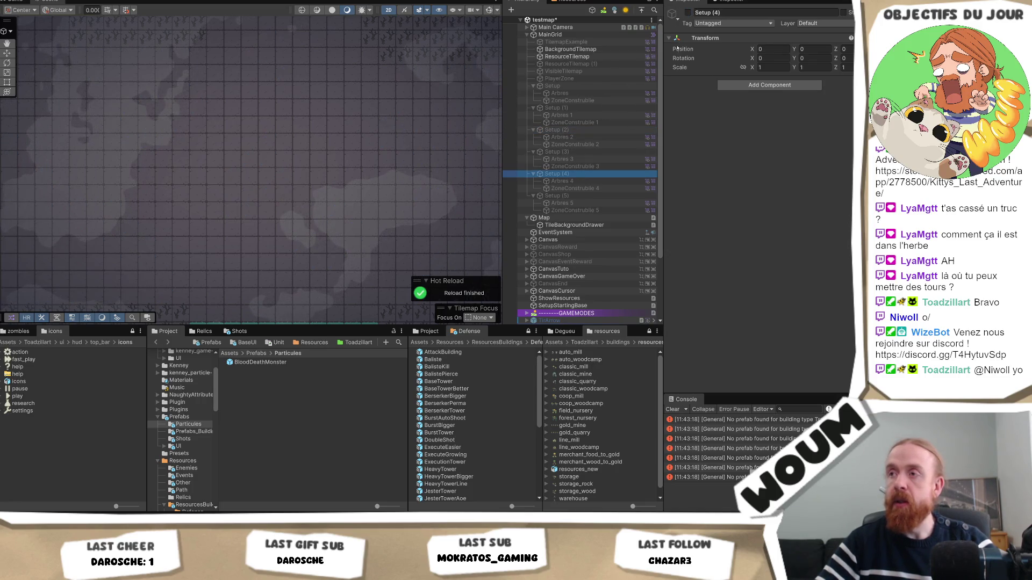
left_click(687, 12)
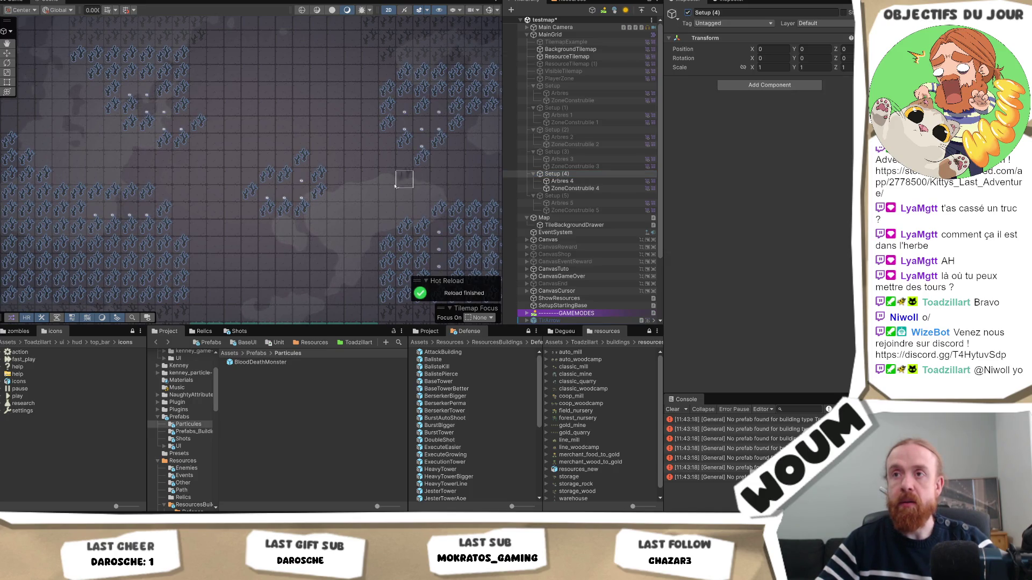
Paint tree tiles on Arbres 4 along an up-left path, undoing the two stray ones.
left_click(564, 181)
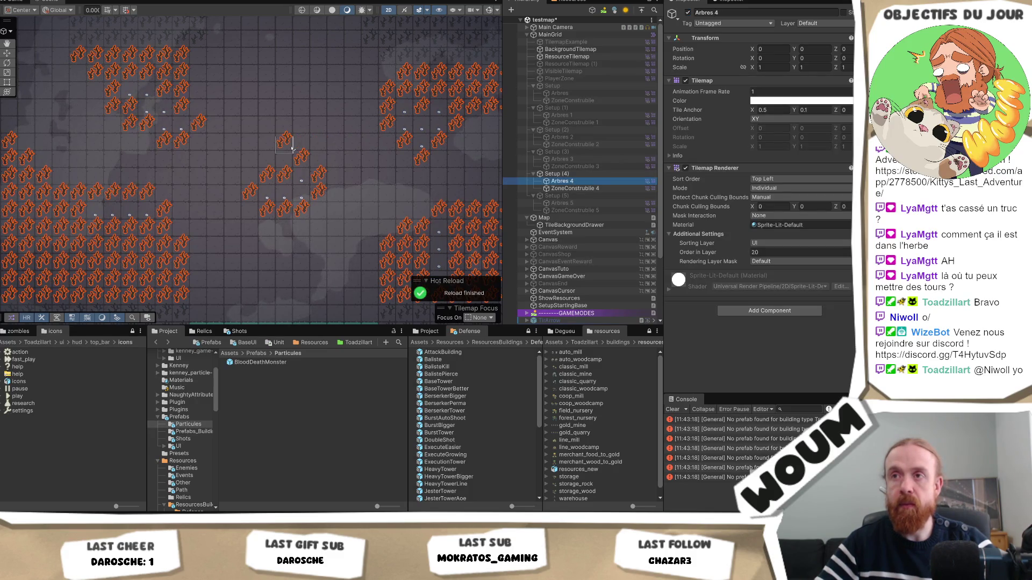
left_click(292, 148)
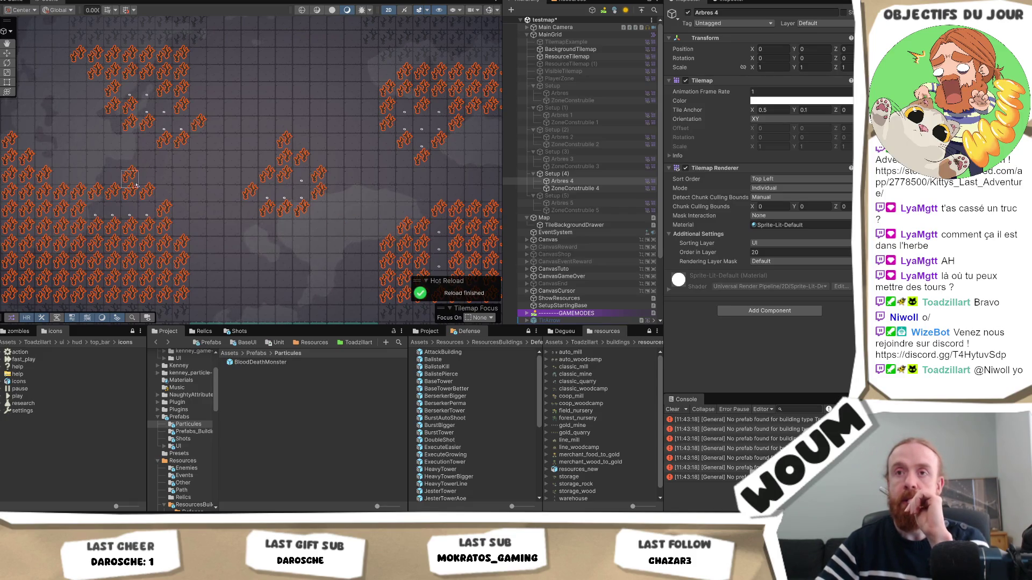
left_click_drag(132, 183, 195, 190)
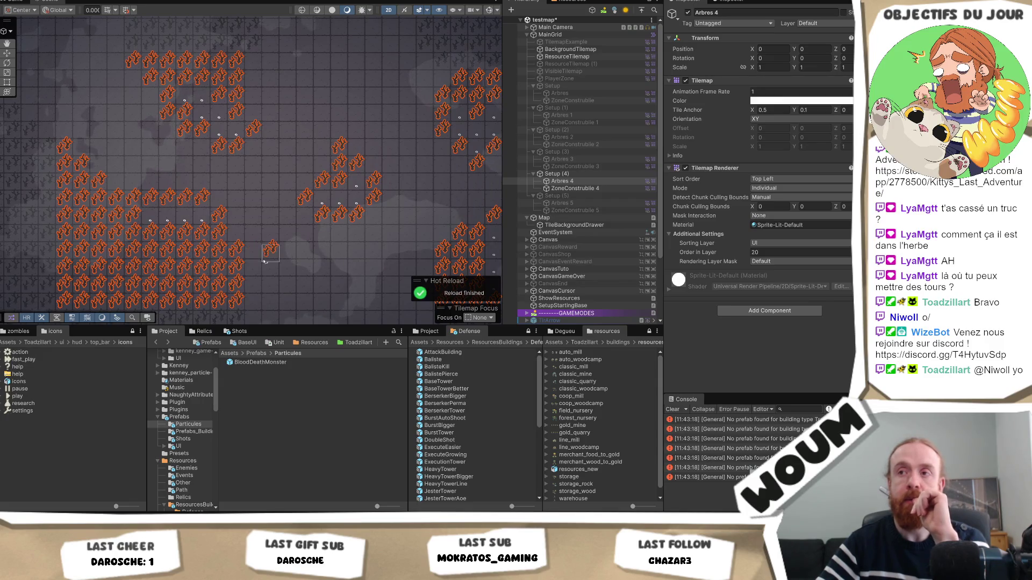
key("Left")
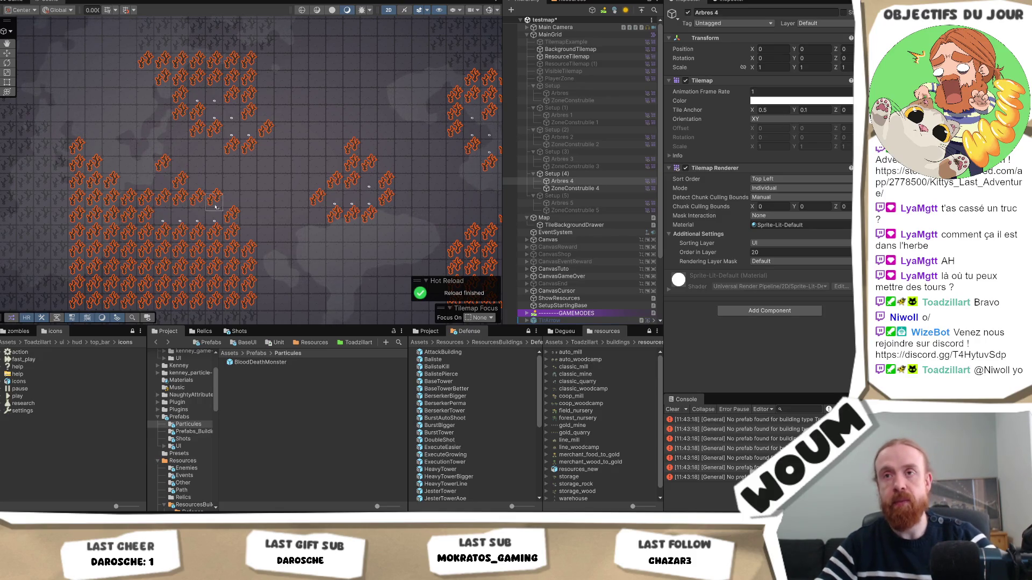
left_click_drag(217, 207, 200, 202)
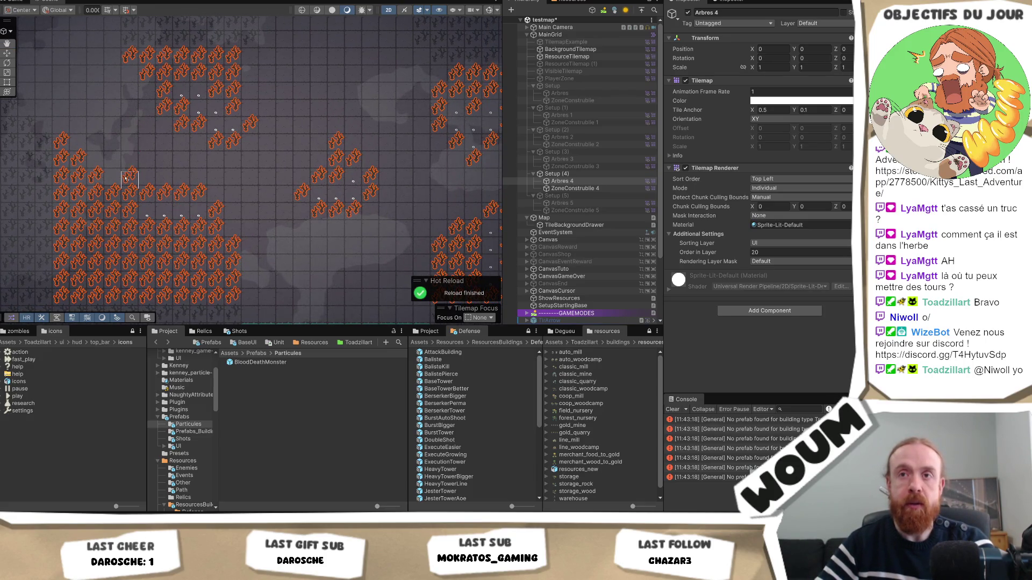
left_click_drag(126, 179, 94, 151)
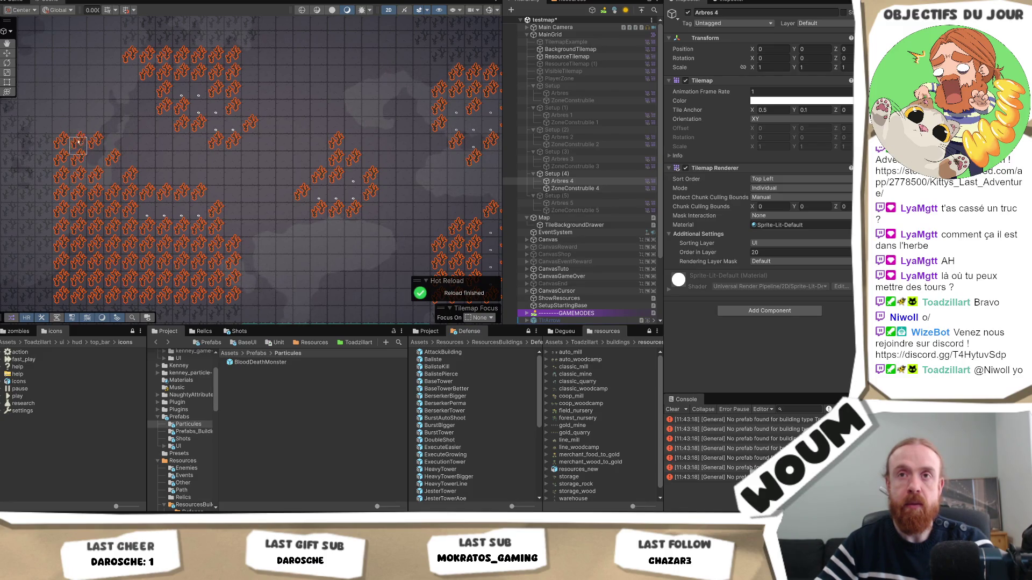
left_click_drag(78, 132, 54, 132)
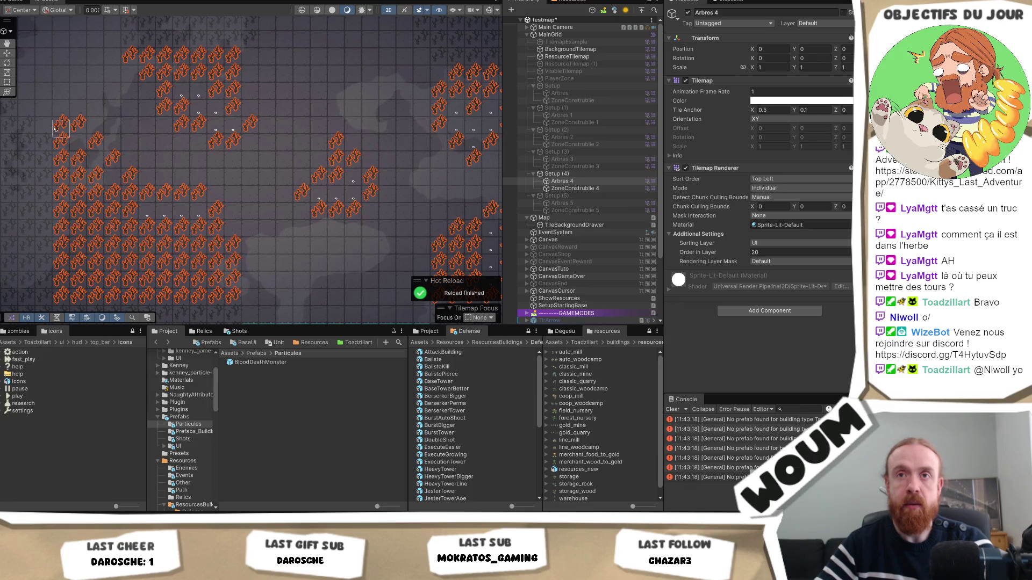
key("ctrl+z")
key("ctrl+z")
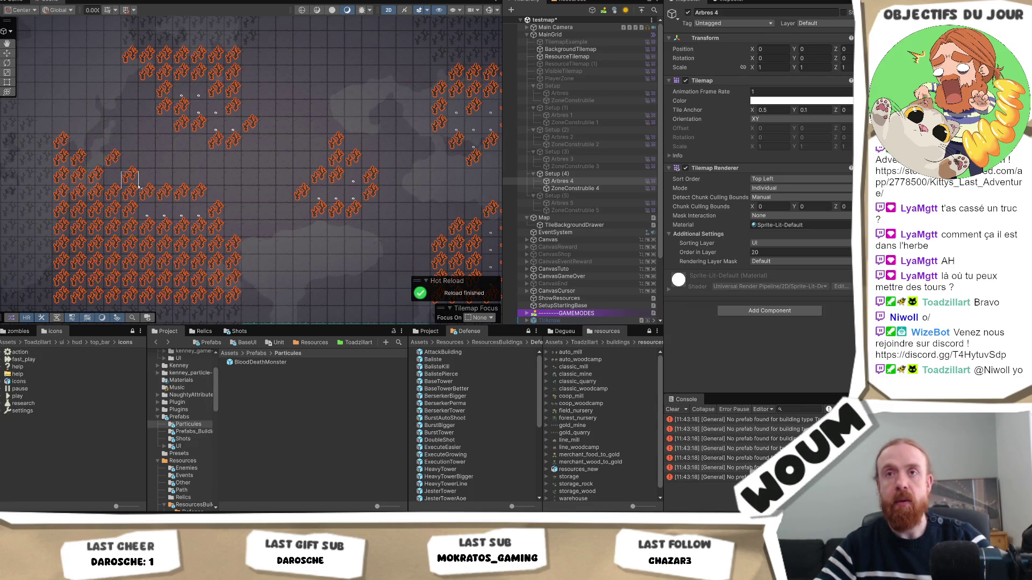
key("ctrl+z")
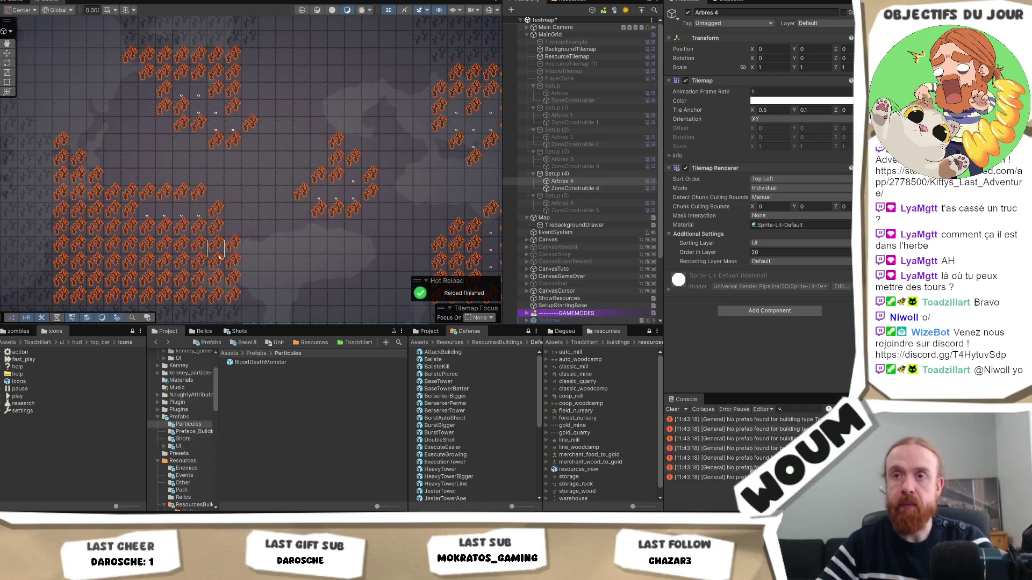
left_click_drag(290, 243, 259, 228)
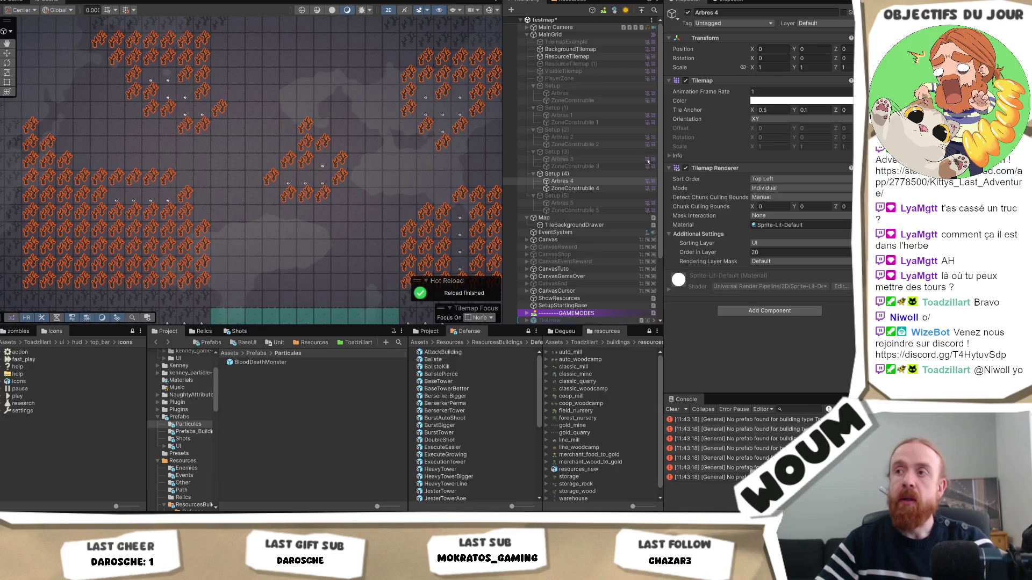
Paint buildable-zone tiles on ZoneConstruible 4 down two adjacent columns.
left_click(574, 188)
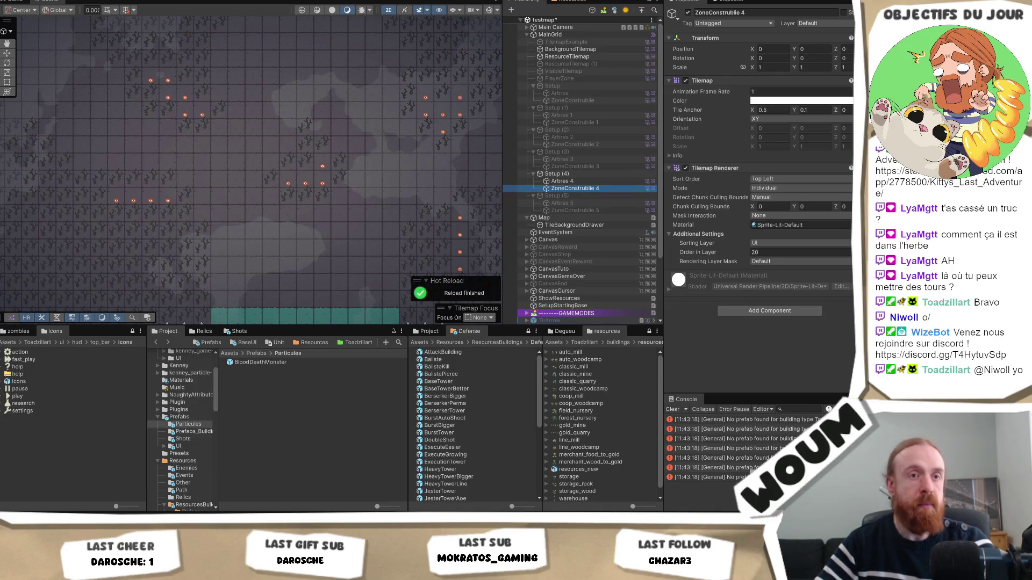
left_click(150, 217)
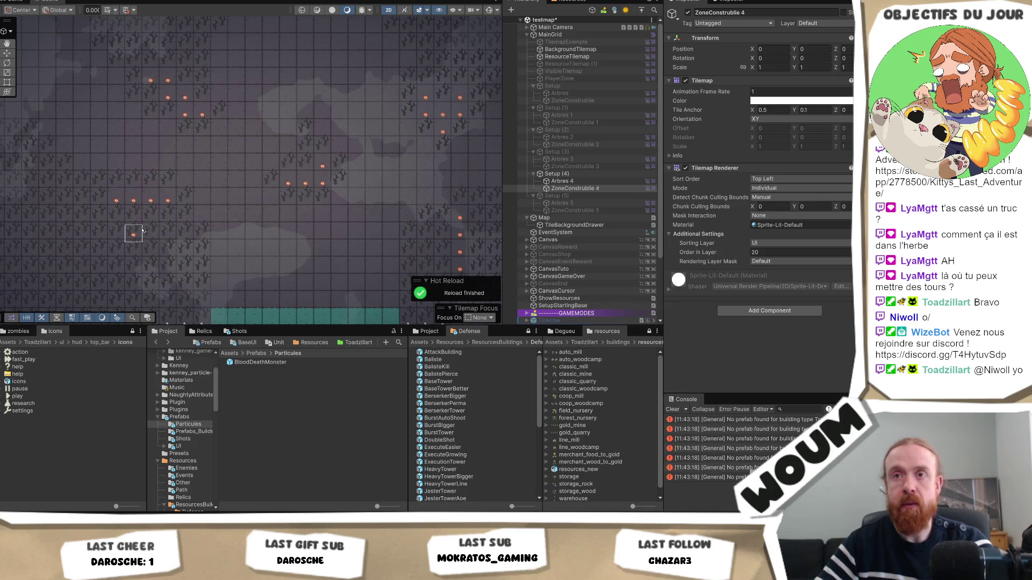
left_click(167, 234)
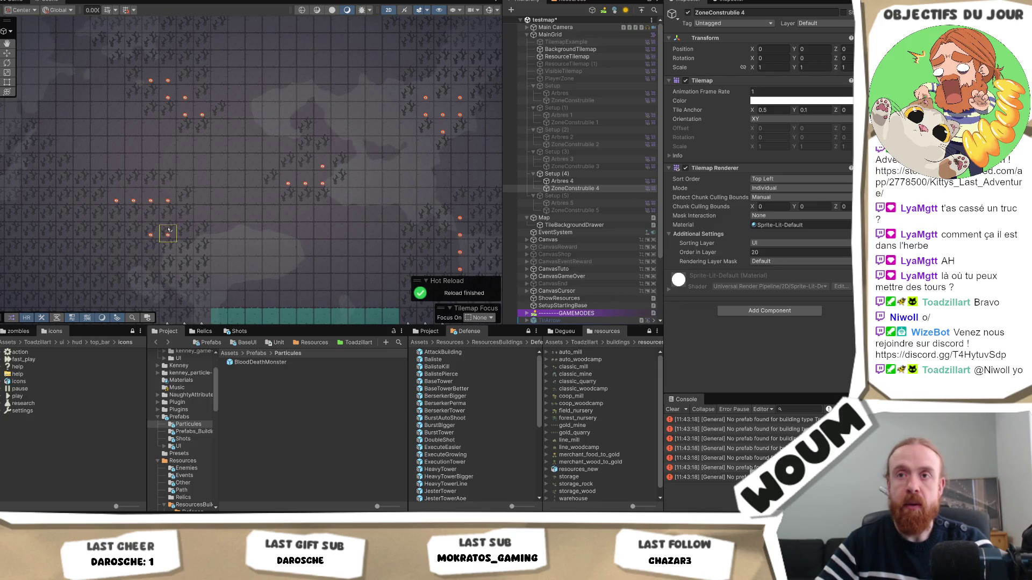
left_click(167, 252)
left_click(150, 235)
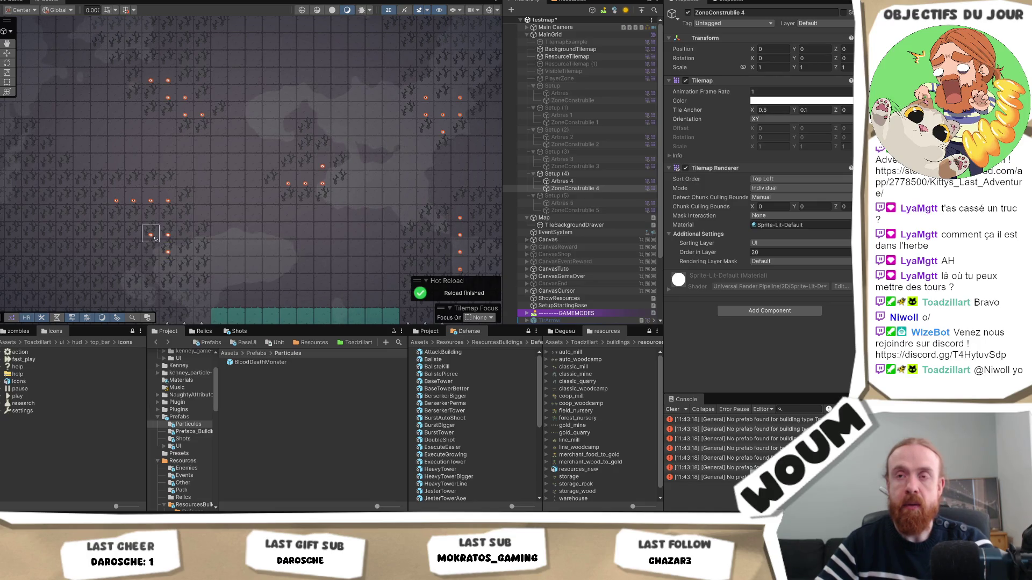
left_click(167, 269)
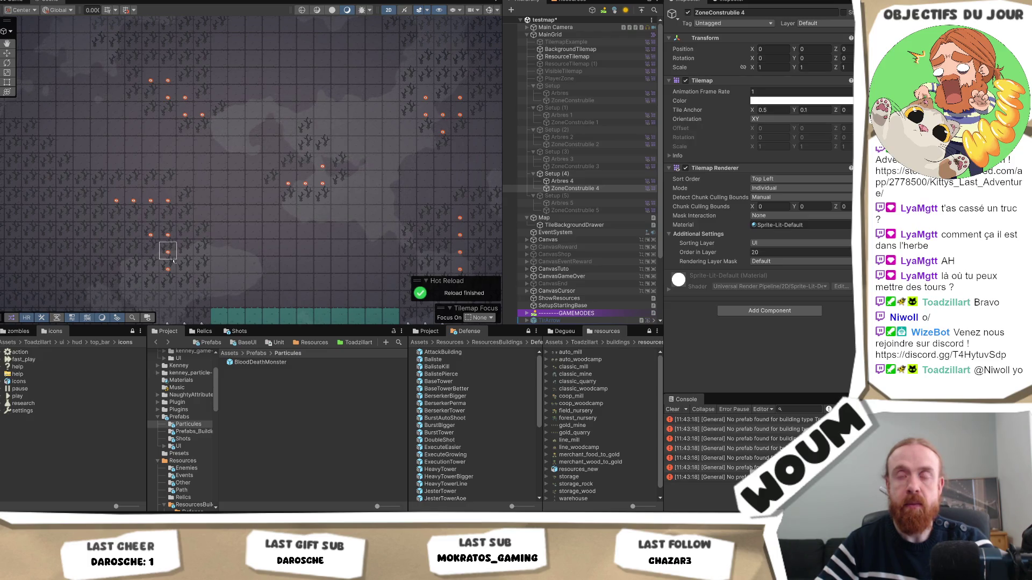
Erase those tiles along a path and repaint them as a diagonal with extra tiles right and up.
mouse_move(167, 267)
left_mouse_down()
mouse_move(151, 235)
mouse_move(167, 201)
mouse_move(100, 200)
mouse_move(116, 200)
left_mouse_up()
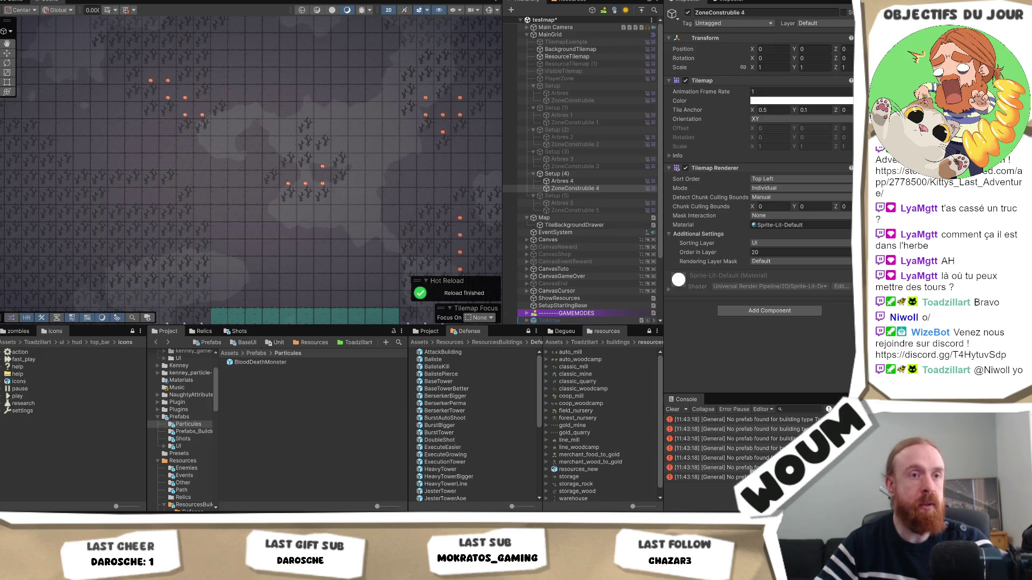
left_click(133, 218)
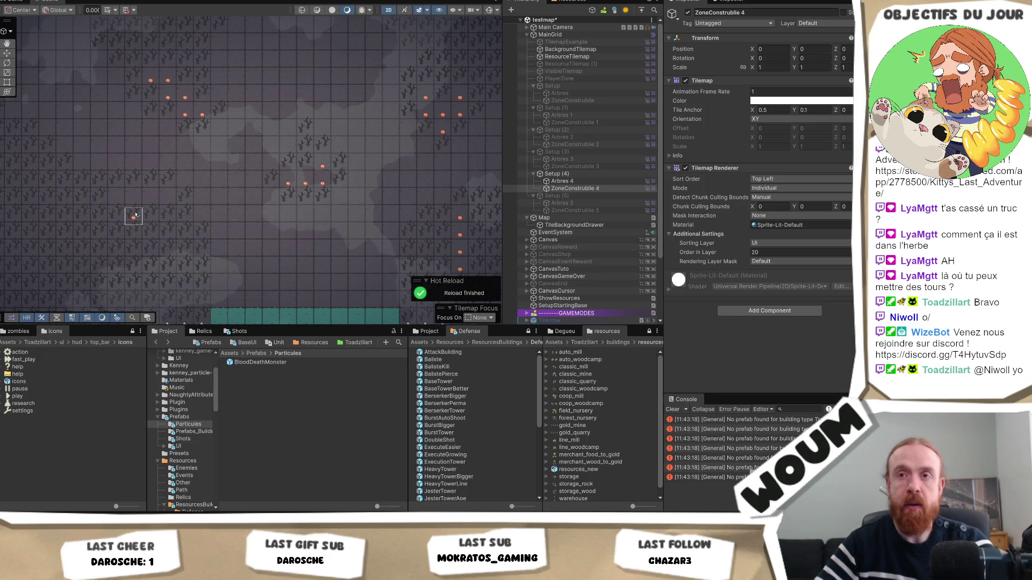
left_click(150, 234)
left_click(168, 252)
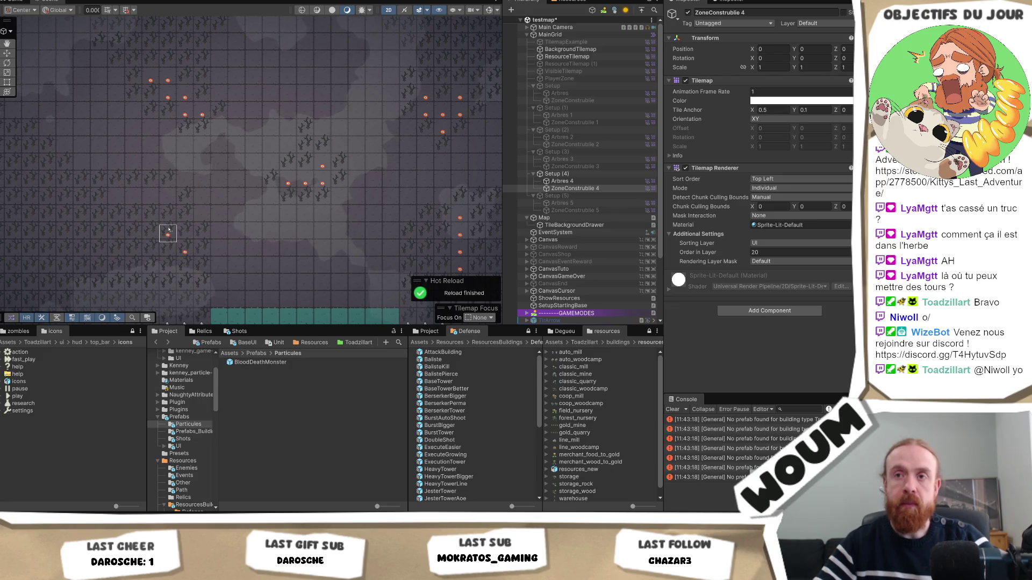
left_click(185, 235)
left_click(168, 217)
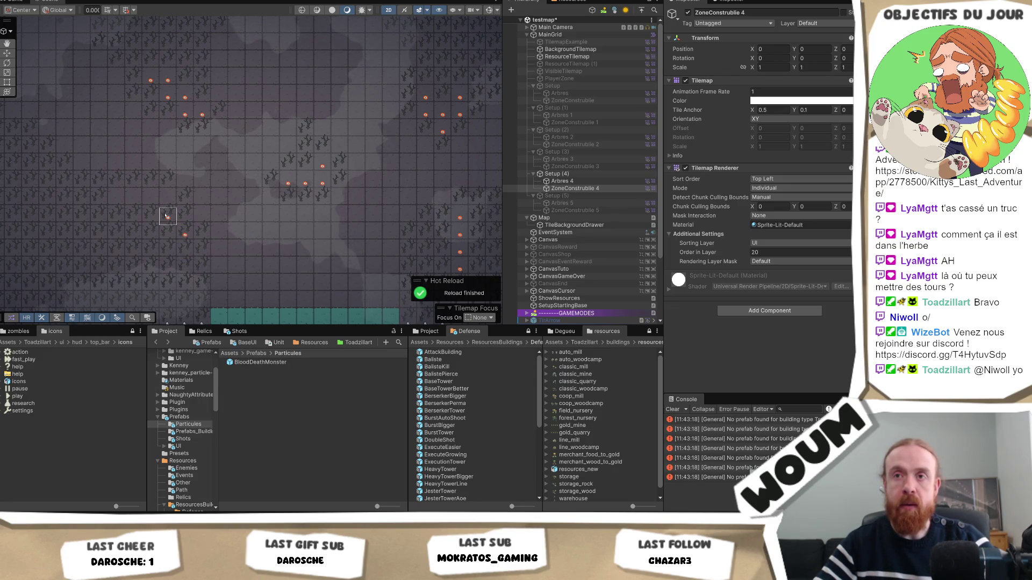
left_click(151, 201)
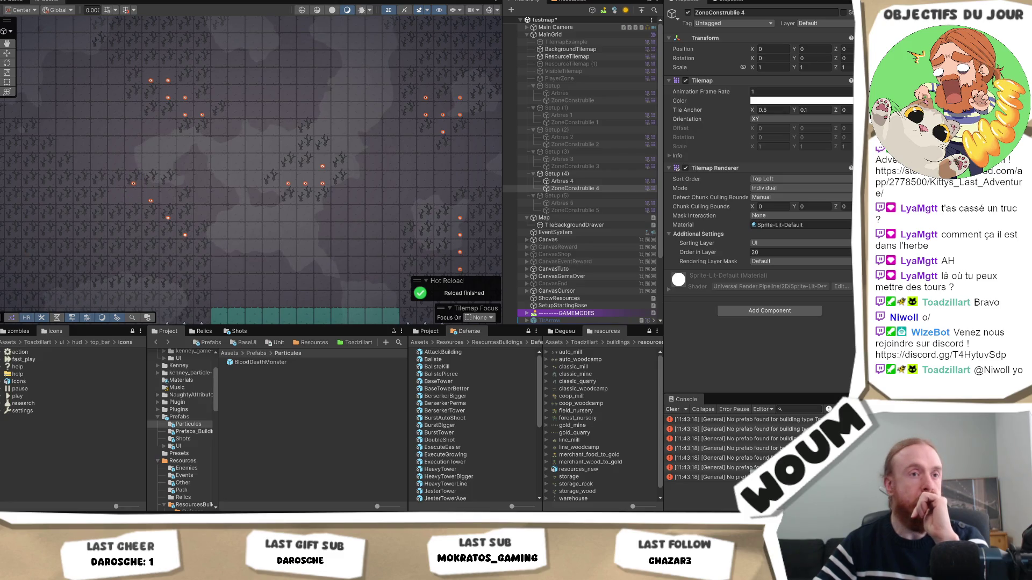
left_click(559, 181)
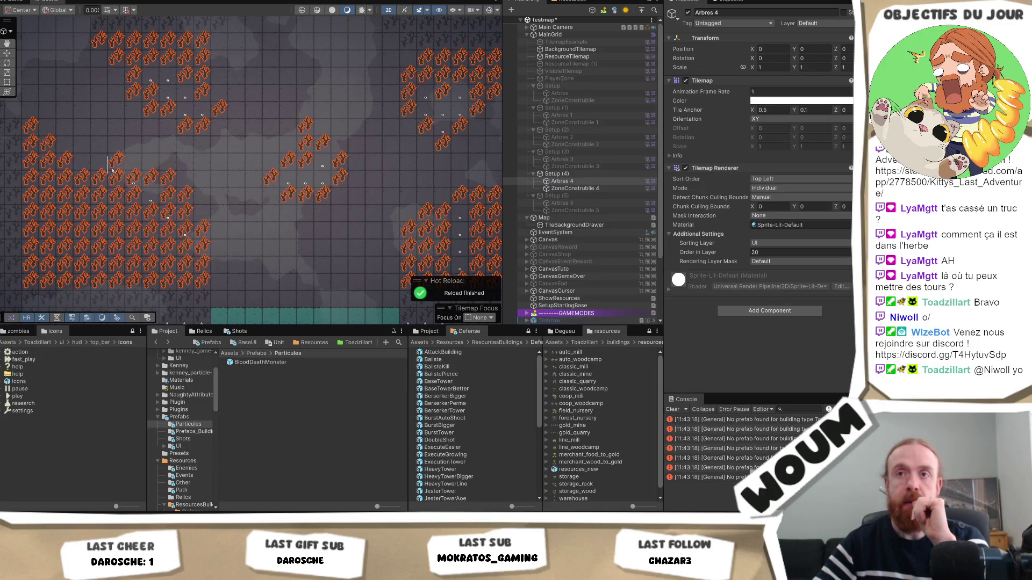
Place tree tiles on Arbres 4 in the upper left, erasing a diagonal run of stray trees.
left_click_drag(99, 146, 128, 161)
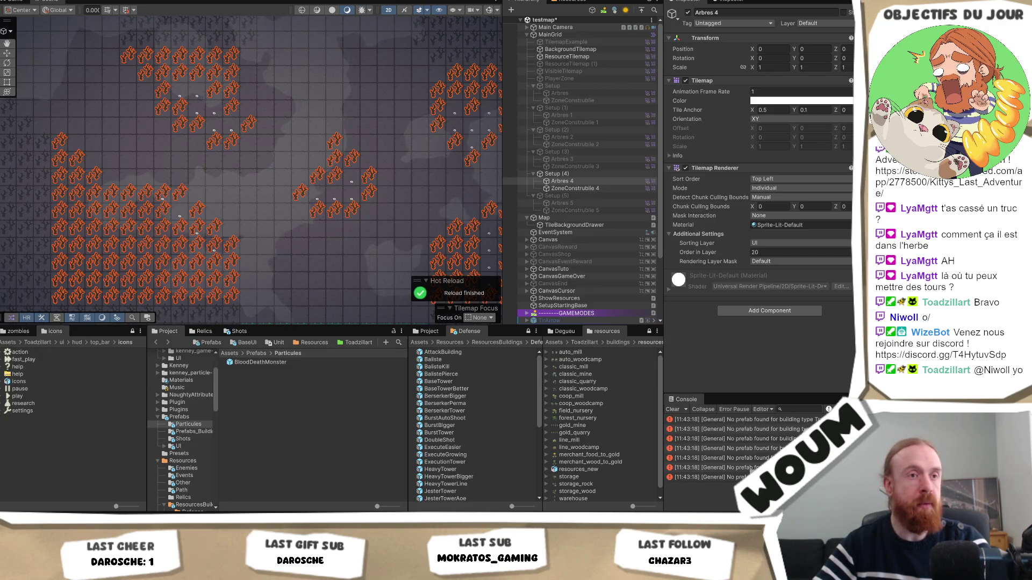
left_click(161, 182)
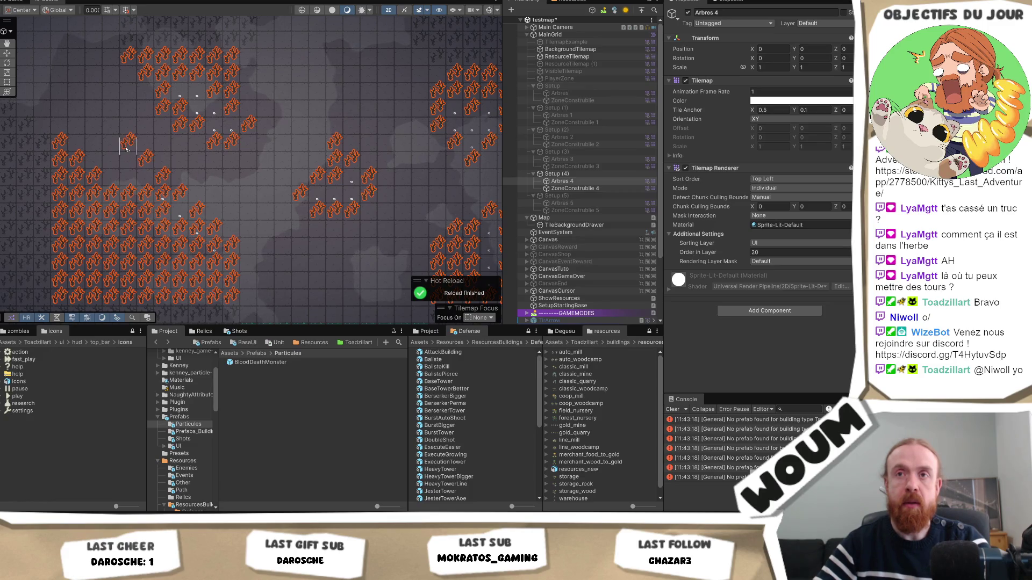
left_click_drag(94, 164, 128, 204)
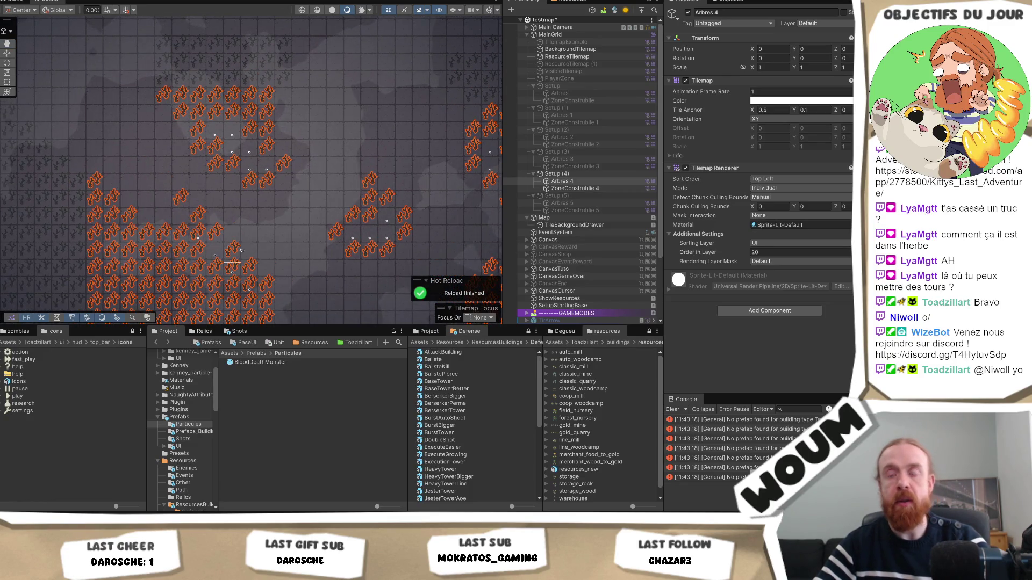
left_click_drag(249, 231, 229, 191)
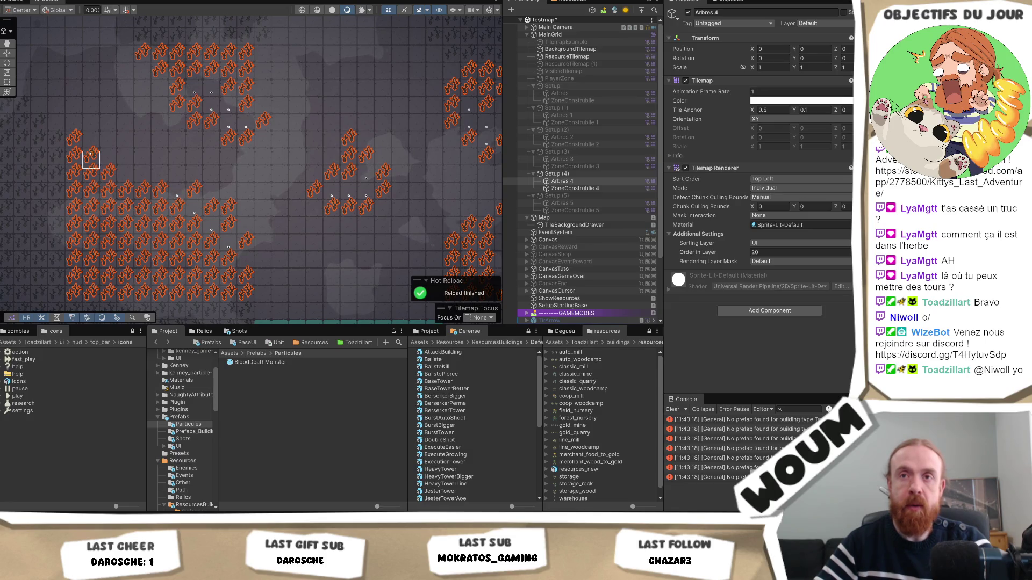
left_click_drag(203, 192, 246, 246)
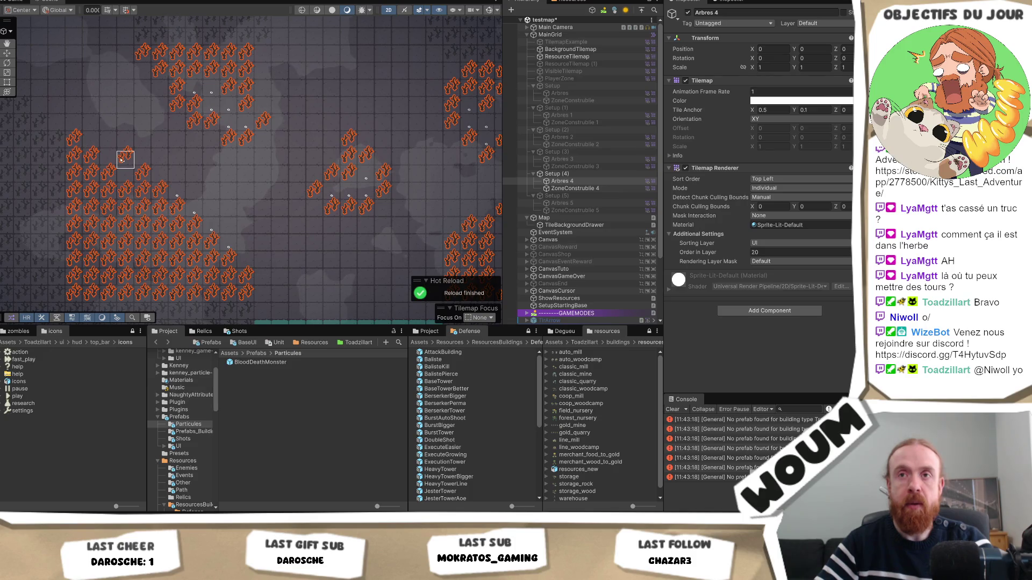
left_click(122, 160)
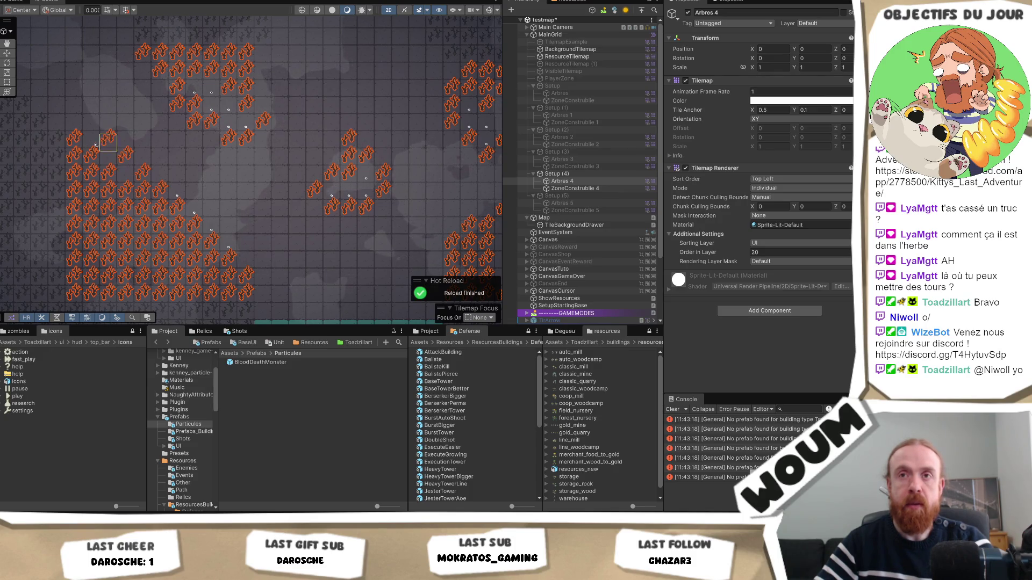
mouse_move(108, 114)
left_mouse_down()
mouse_move(147, 149)
mouse_move(54, 122)
mouse_move(81, 138)
mouse_move(80, 153)
mouse_move(112, 161)
mouse_move(97, 140)
mouse_move(126, 172)
left_mouse_up()
left_click(114, 139)
left_click(235, 215)
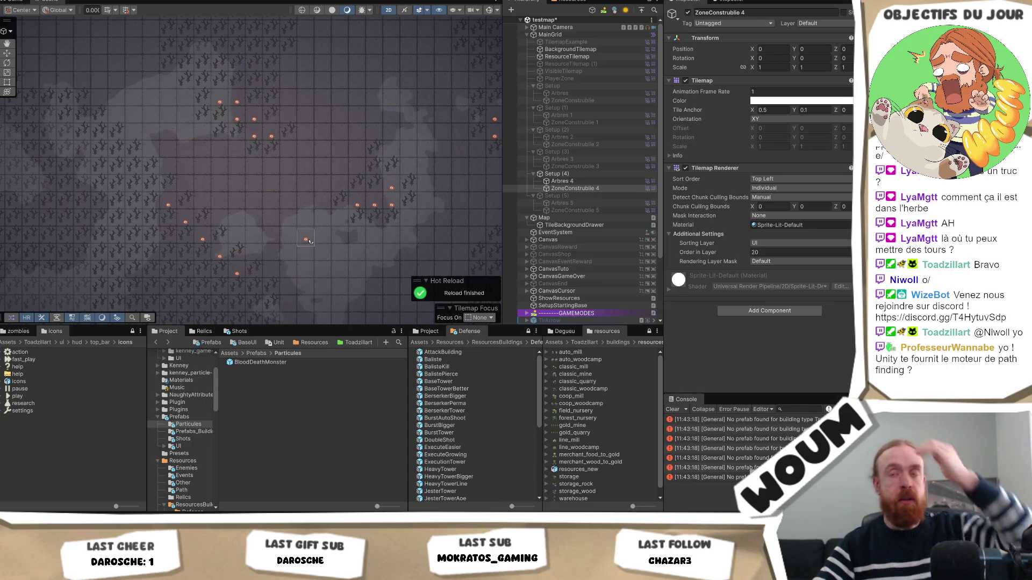
Deactivate the Setup (4) group to hide its trees on the map.
left_click_drag(315, 244, 277, 213)
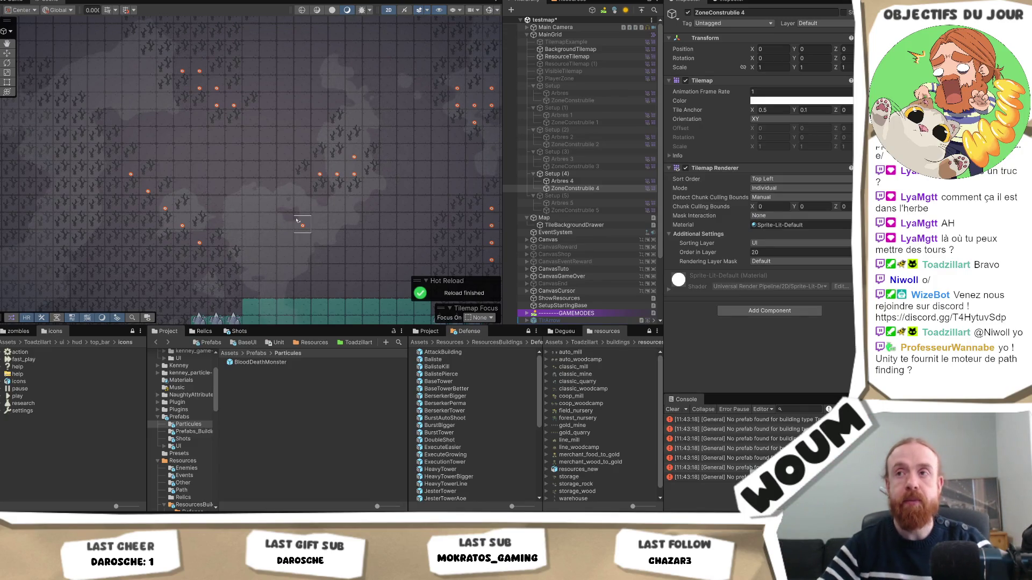
scroll(297, 220, "down", 1)
left_click_drag(342, 238, 270, 263)
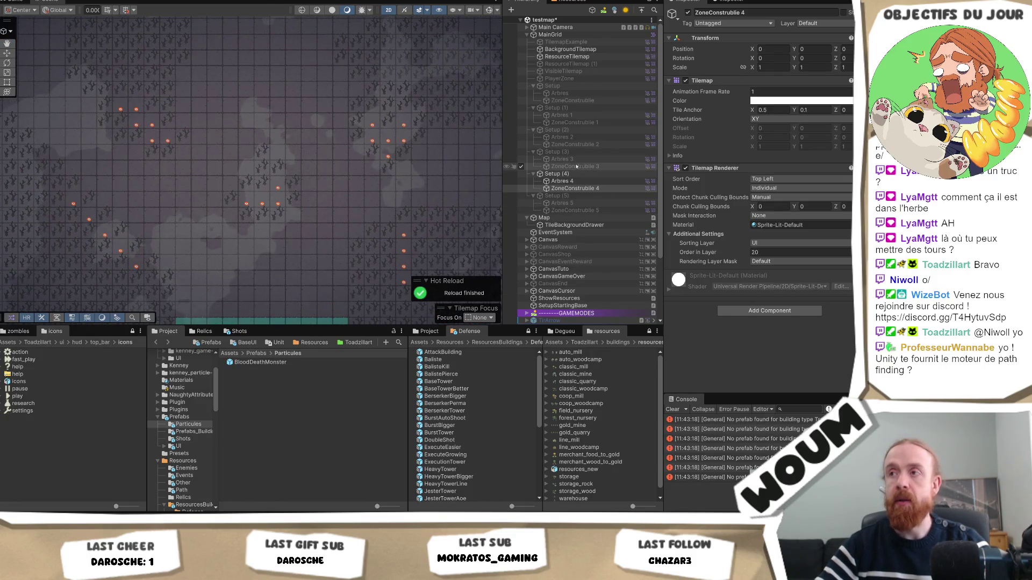
left_click(557, 173)
left_click(687, 12)
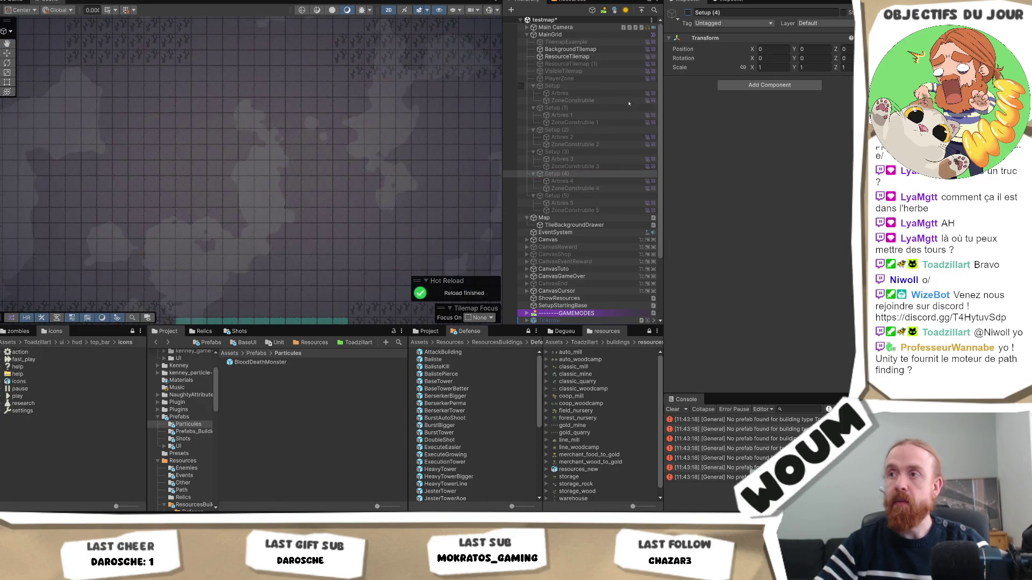
Activate Setup (5) so its trees show, and select its Arbres 5 tilemap.
left_click(573, 196)
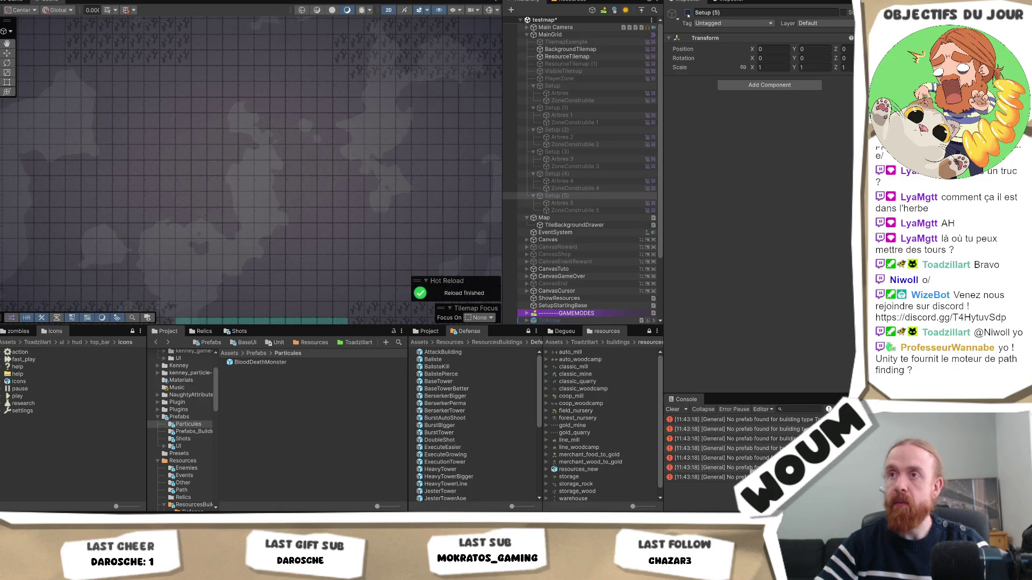
left_click(687, 13)
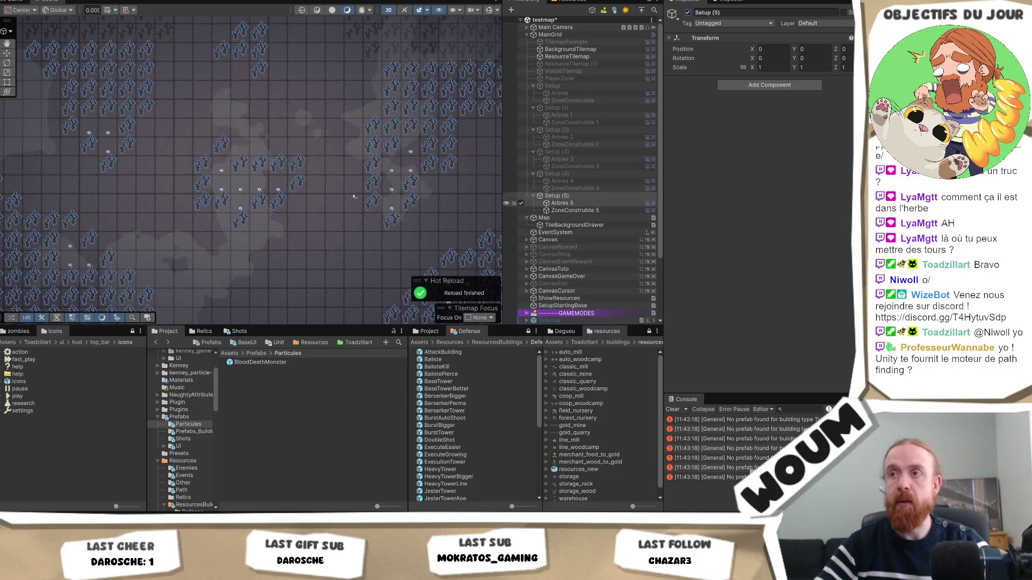
scroll(309, 183, "up", 1)
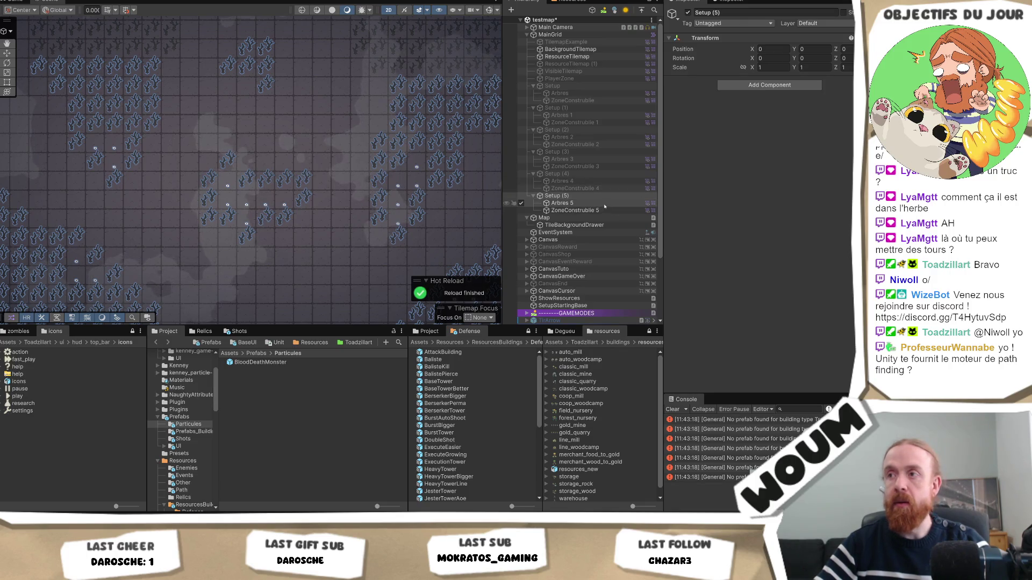
left_click(561, 204)
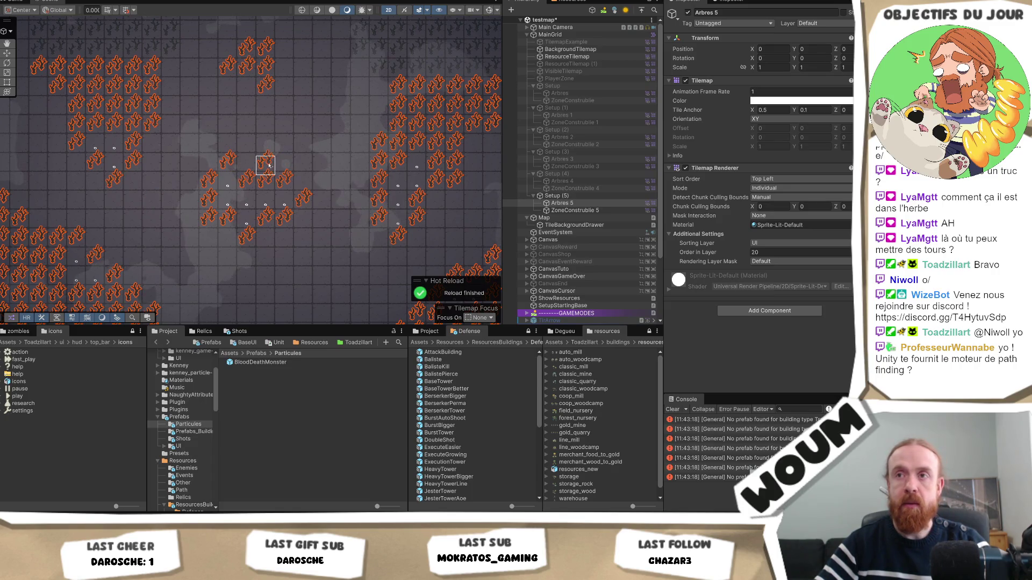
Paint more tree tiles on Arbres 5, adding a new row and a continuing diagonal.
left_click(247, 158)
left_click(247, 141)
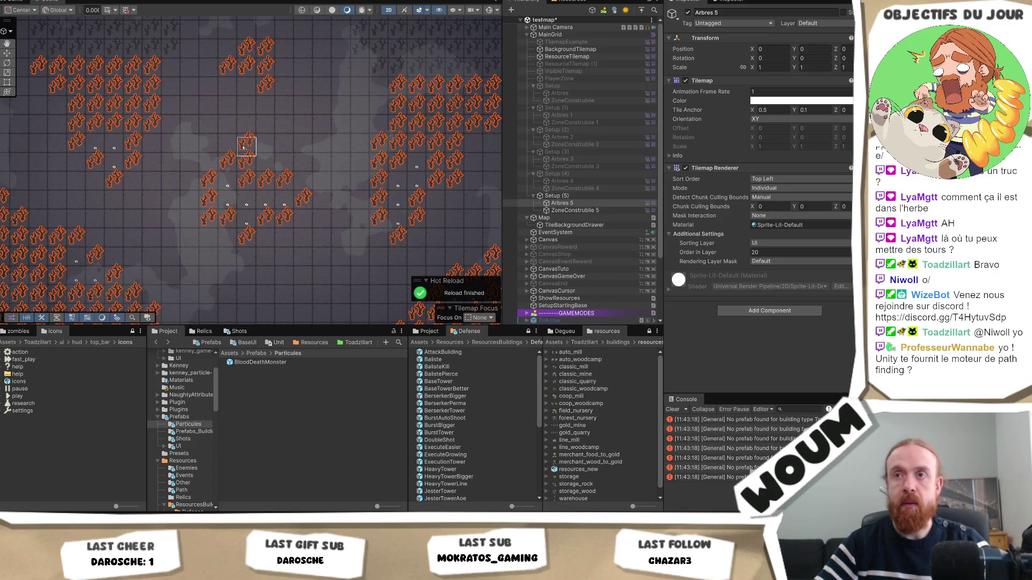
left_click_drag(265, 260, 328, 250)
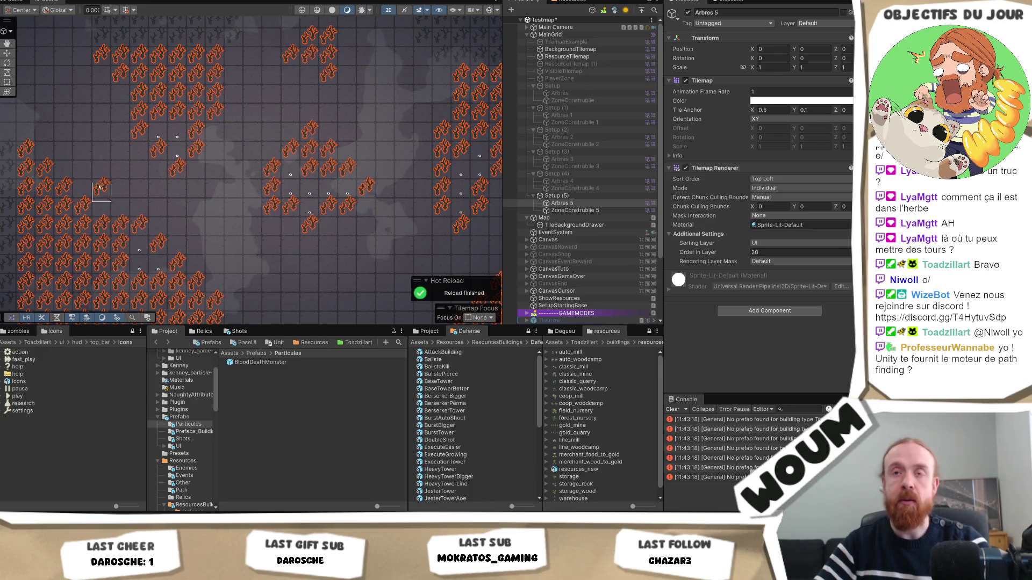
scroll(99, 186, "left", 5)
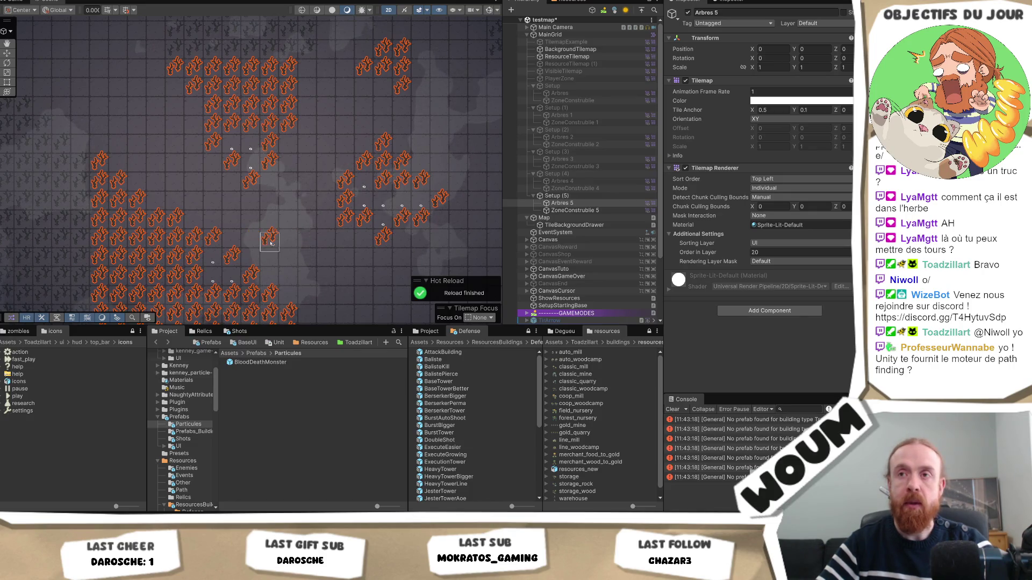
mouse_move(259, 250)
left_mouse_down()
mouse_move(252, 197)
mouse_move(240, 225)
mouse_move(185, 186)
mouse_move(109, 170)
left_mouse_up()
left_click_drag(240, 227, 152, 235)
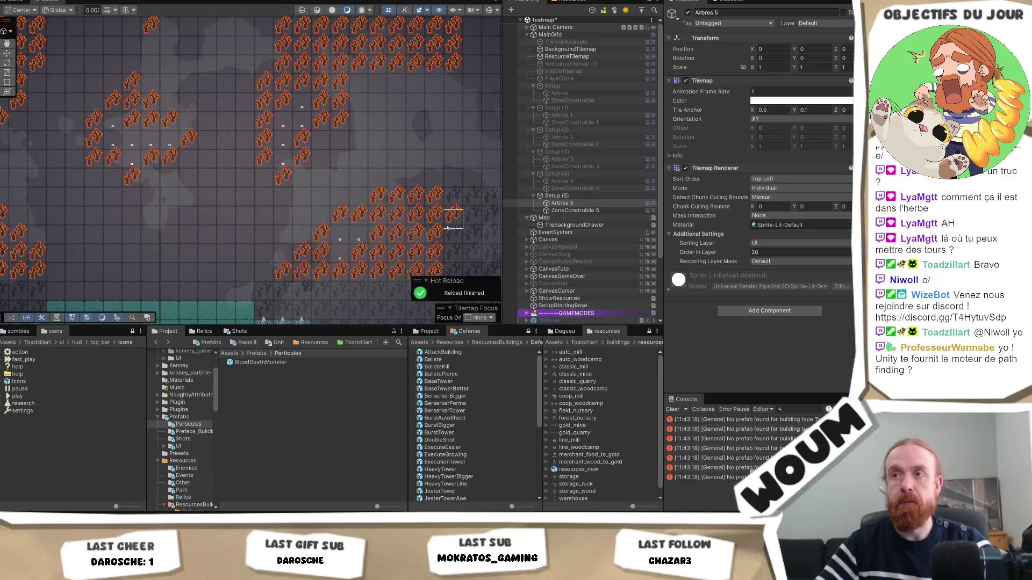
mouse_move(397, 219)
left_mouse_down()
mouse_move(146, 228)
mouse_move(223, 241)
mouse_move(134, 236)
mouse_move(262, 247)
mouse_move(37, 247)
left_mouse_up()
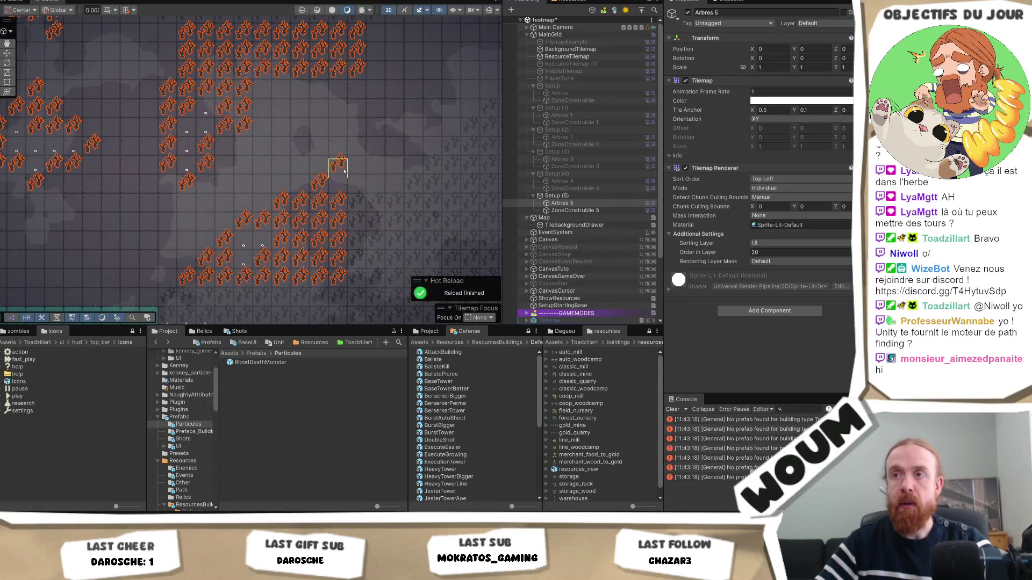
mouse_move(345, 172)
left_mouse_down()
mouse_move(407, 177)
mouse_move(333, 188)
mouse_move(414, 108)
mouse_move(451, 121)
mouse_move(404, 144)
mouse_move(434, 110)
left_mouse_up()
left_click(464, 113)
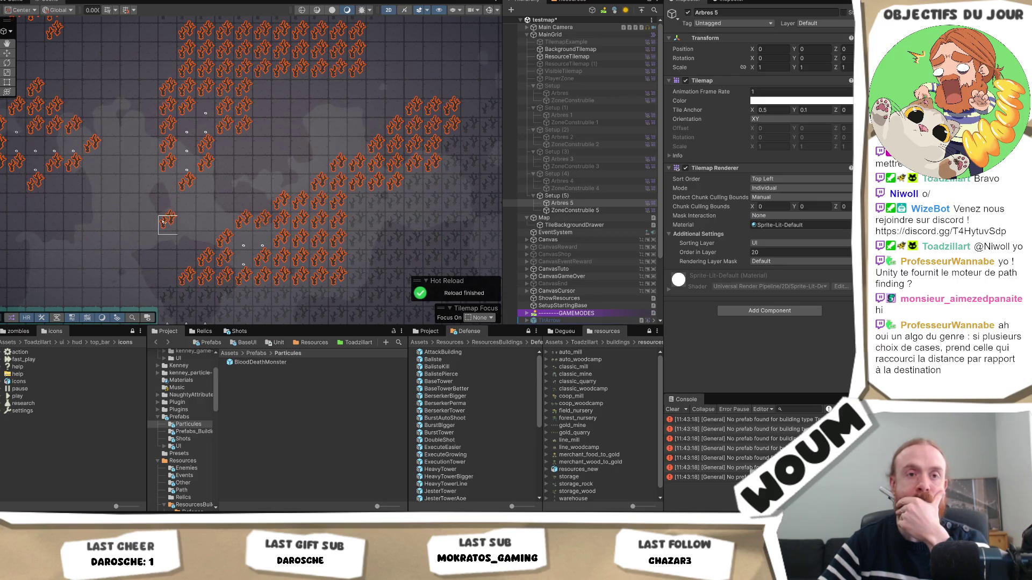
Review the painted forest, then switch Setup (5) off to hide its trees.
mouse_move(163, 257)
left_mouse_down()
mouse_move(212, 234)
mouse_move(203, 250)
left_mouse_up()
left_click_drag(174, 172, 249, 208)
mouse_move(245, 253)
left_mouse_down()
mouse_move(269, 254)
mouse_move(206, 217)
left_mouse_up()
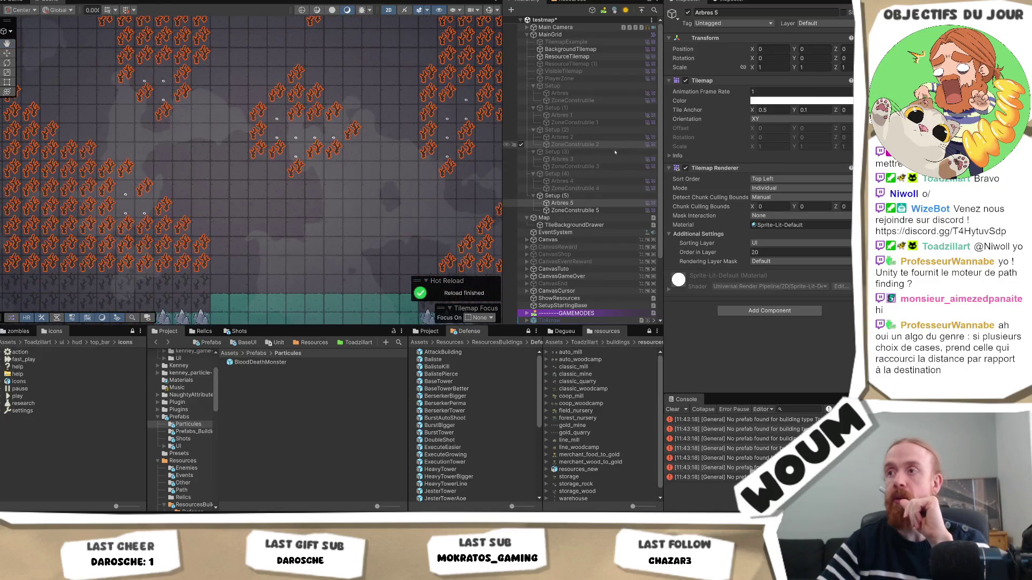
left_click(581, 197)
left_click(688, 12)
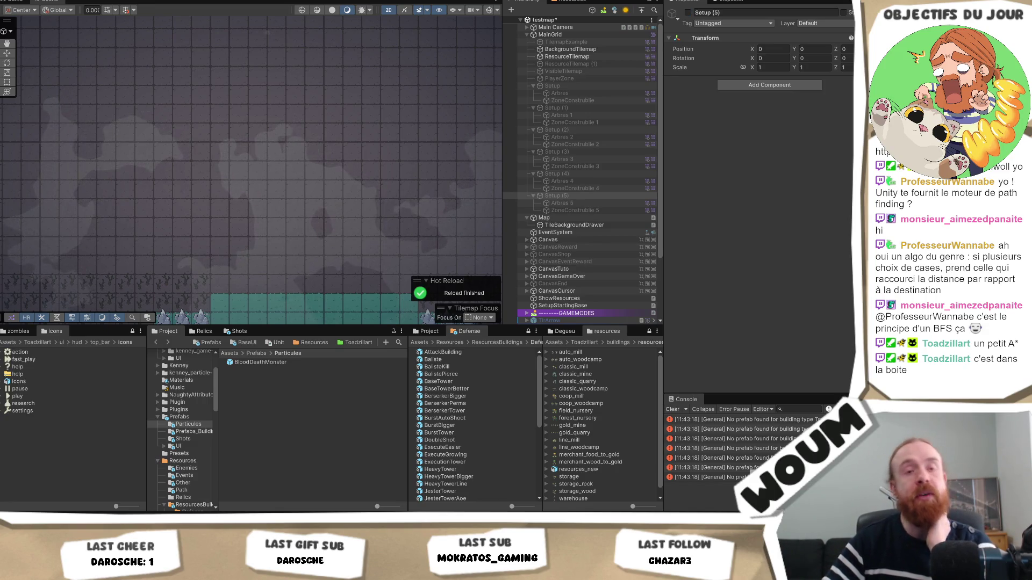
Open and dismiss the Scene context menu twice, then pan around the bare map.
right_click(142, 246)
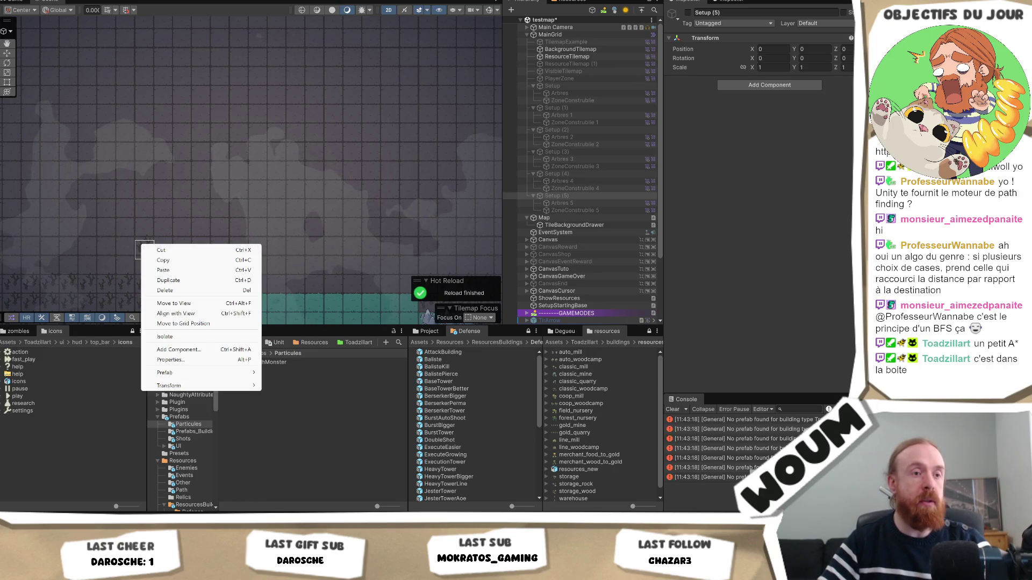
key("Escape")
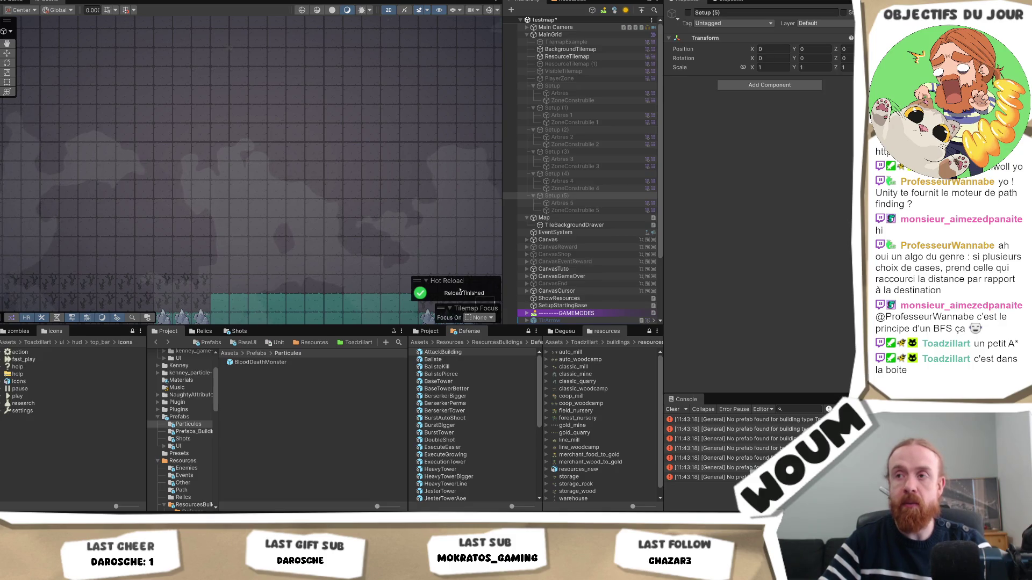
right_click(250, 172)
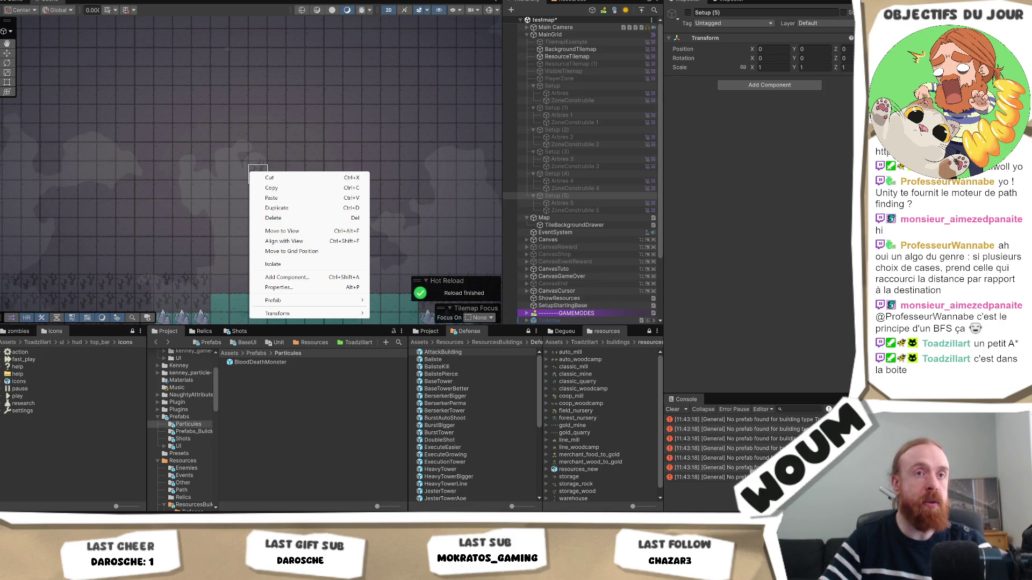
key("Escape")
left_click_drag(283, 179, 232, 185)
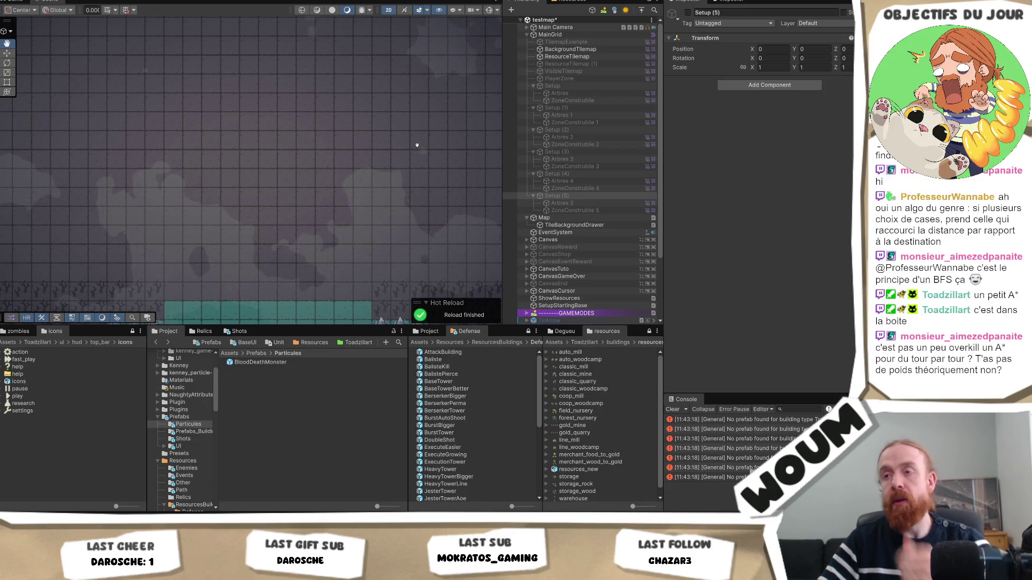
left_click_drag(400, 208, 397, 179)
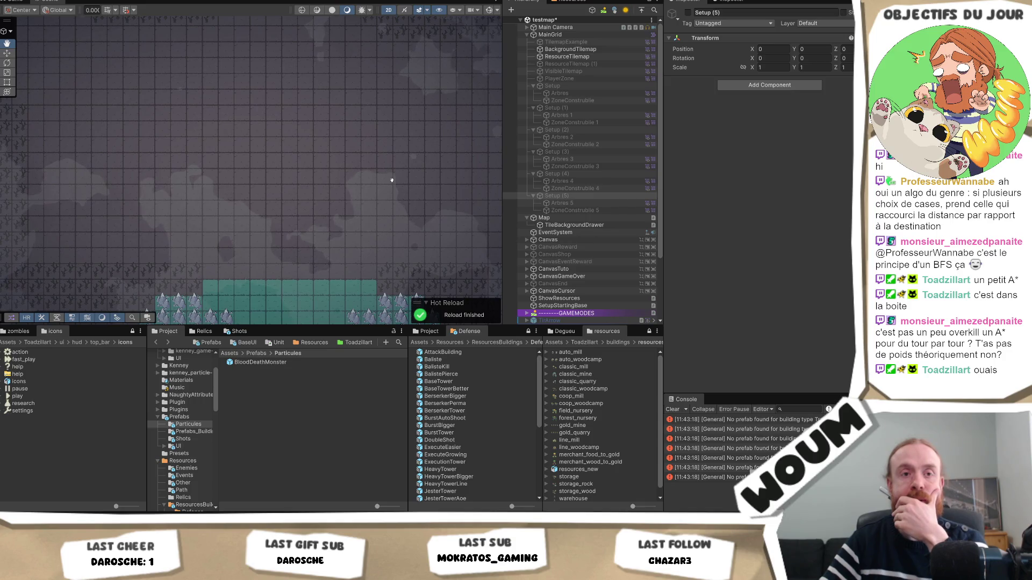
mouse_move(389, 191)
left_mouse_down()
mouse_move(354, 196)
mouse_move(306, 225)
mouse_move(340, 218)
left_mouse_up()
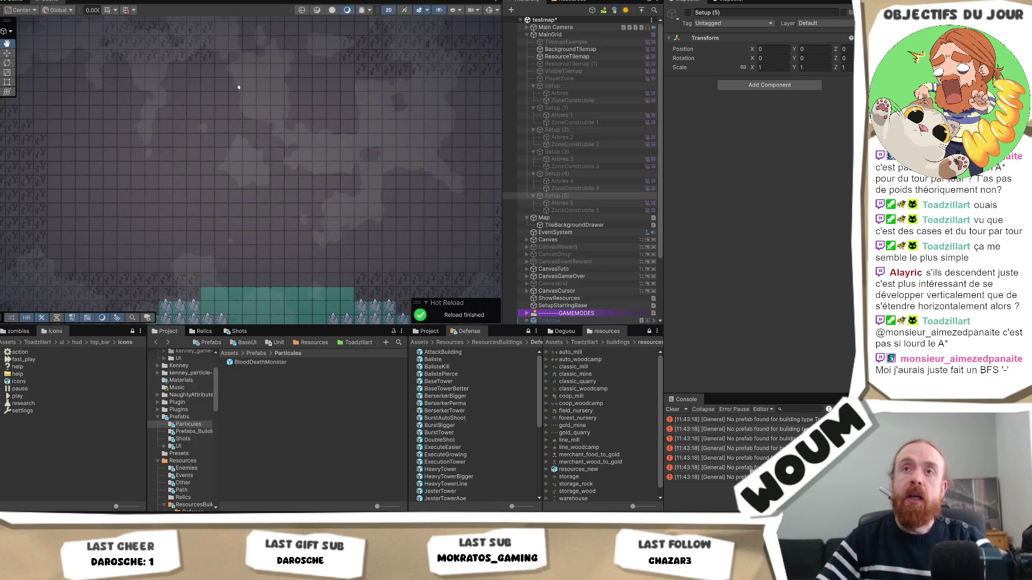
left_click(25, 3)
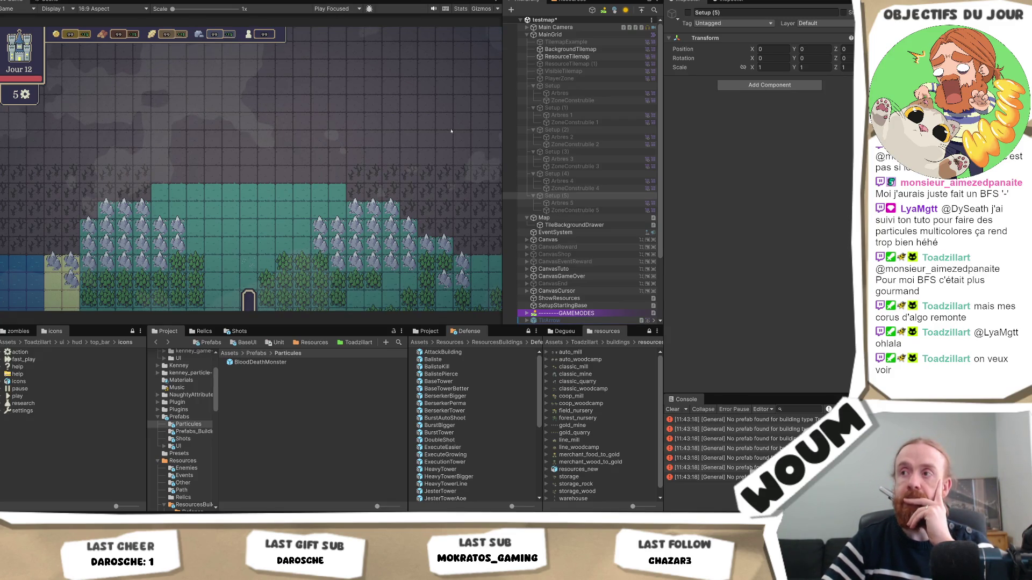
Select Arbres 1, save the testmap scene, and switch to the Codecks board.
left_click(559, 115)
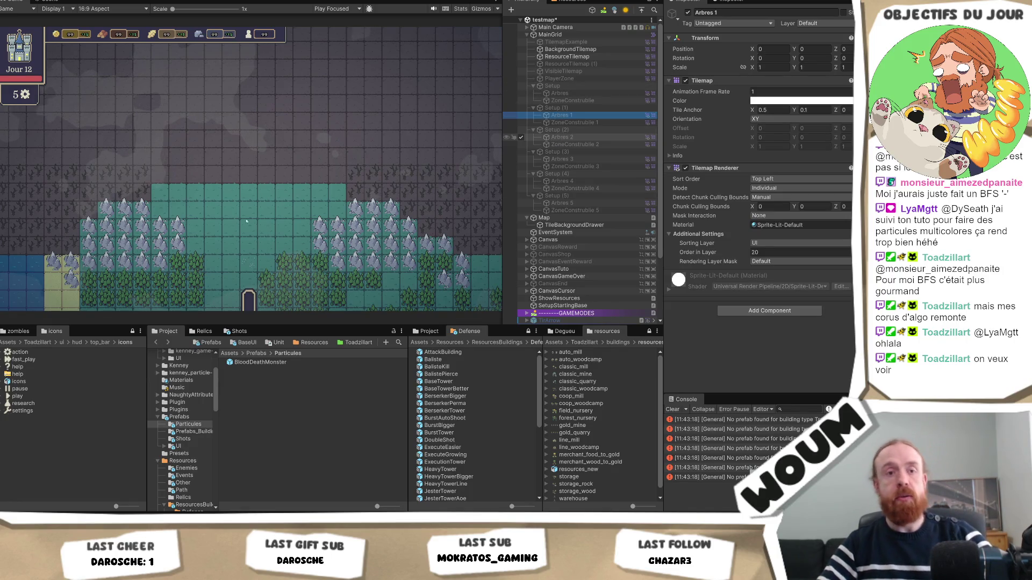
key("ctrl+s")
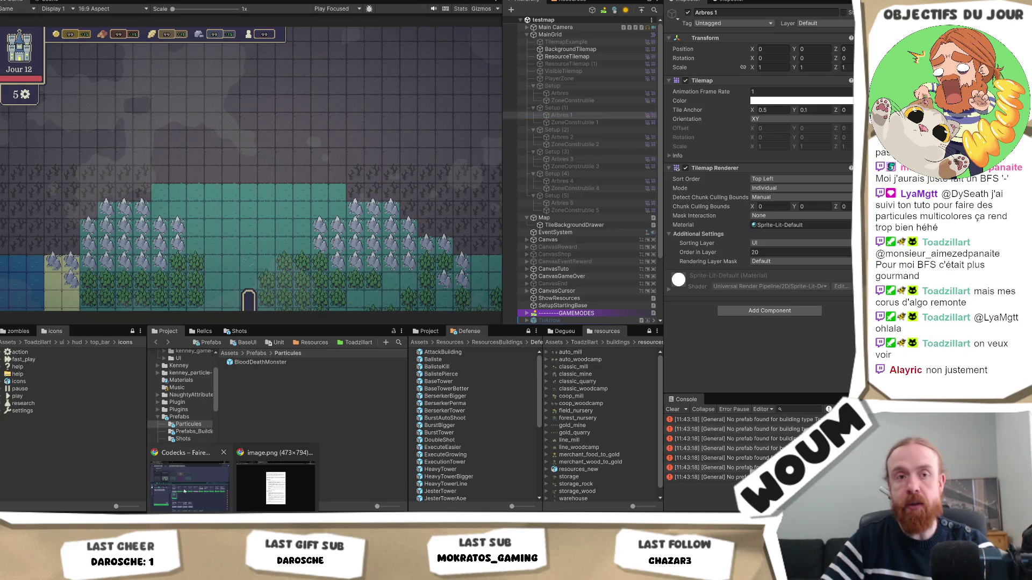
key("alt+Tab")
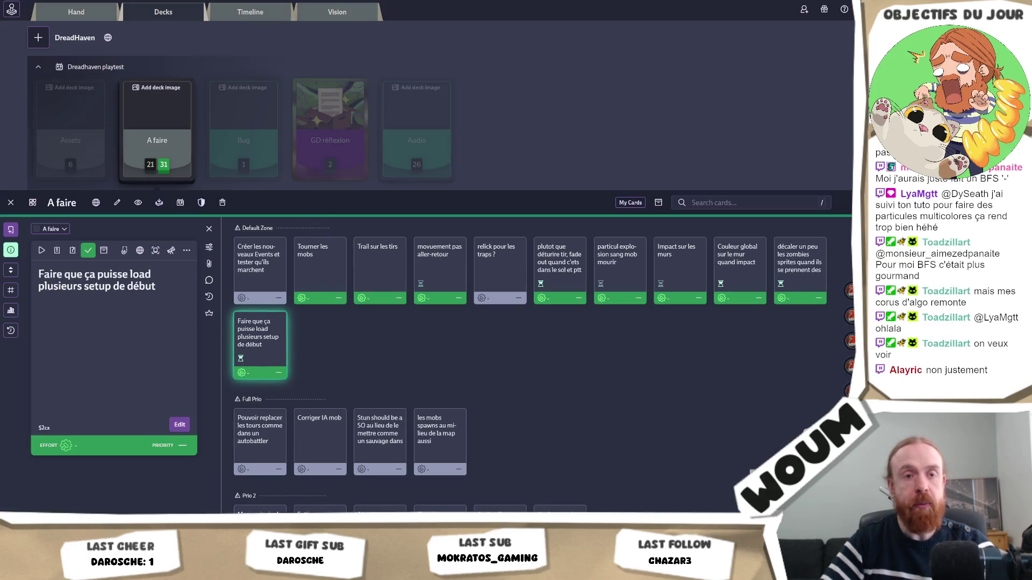
Switch from Codecks to the Chrome window showing the Google new-tab page.
key("alt+Tab")
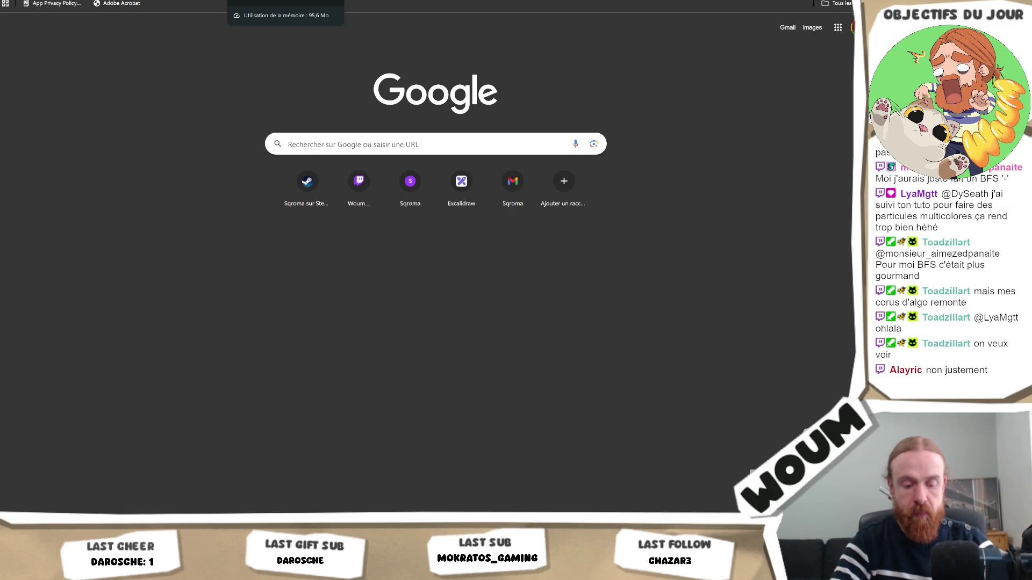
Search Google for 'path finding lagorithm' and open the 'Recherche de chemin' Wikipedia article.
type("path f")
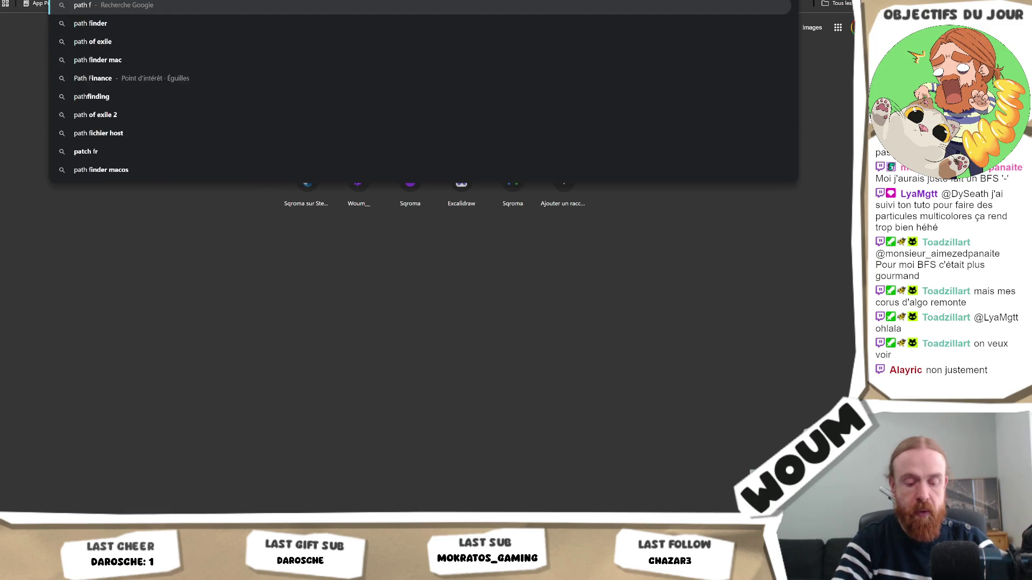
type("inding lagorithm")
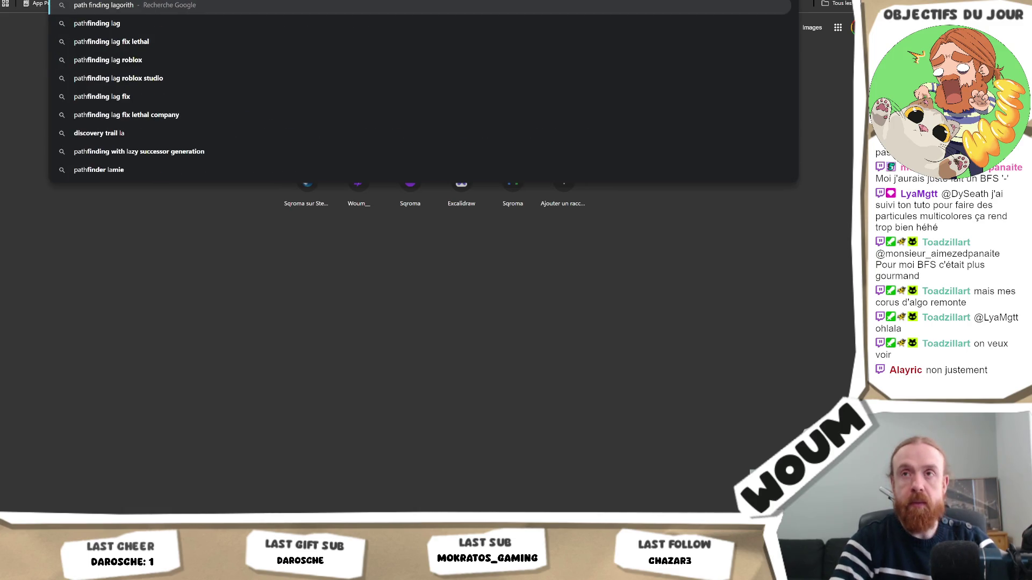
key("Return")
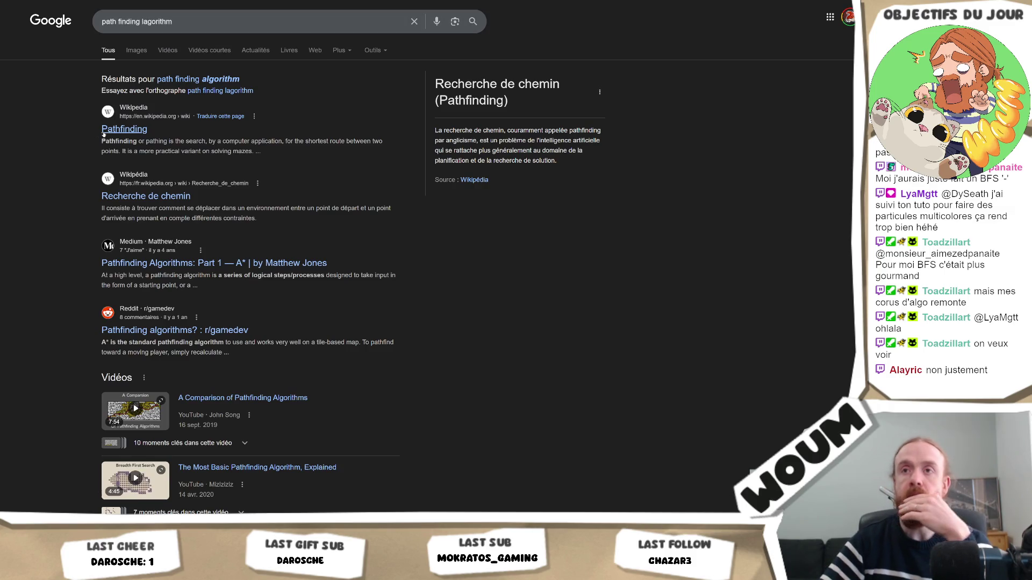
left_click(146, 200)
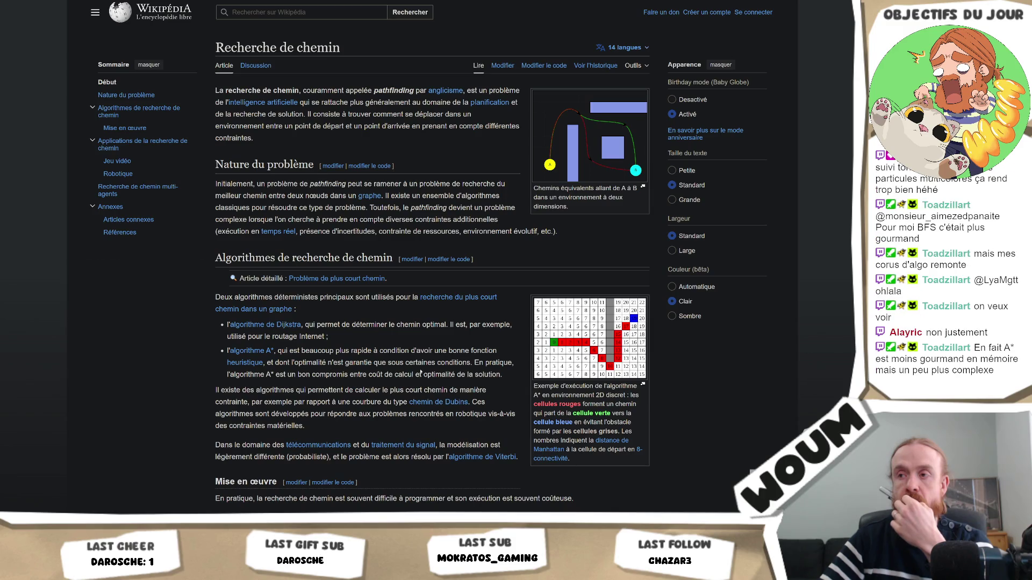
mouse_move(280, 327)
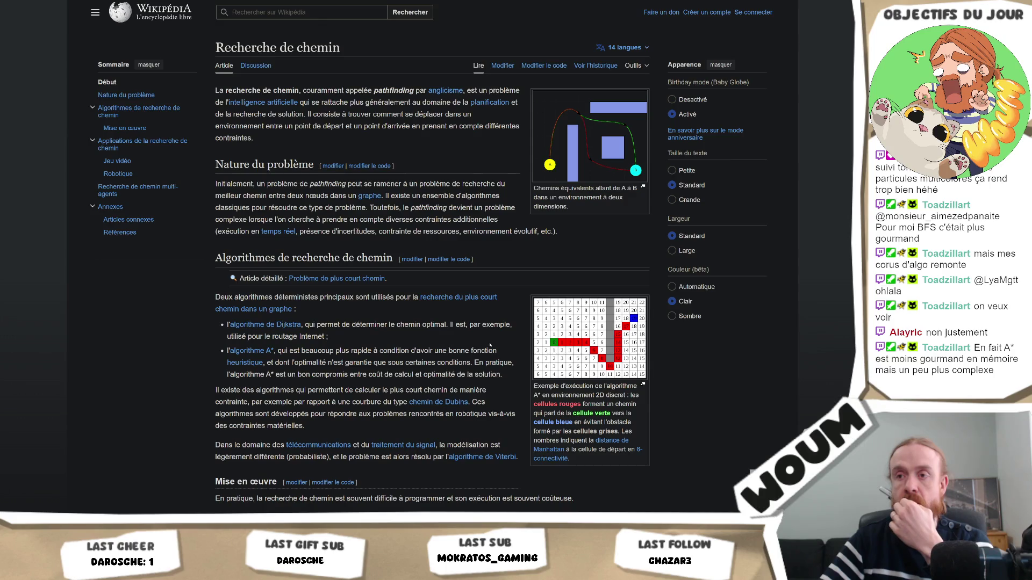
scroll(491, 343, "down", 1)
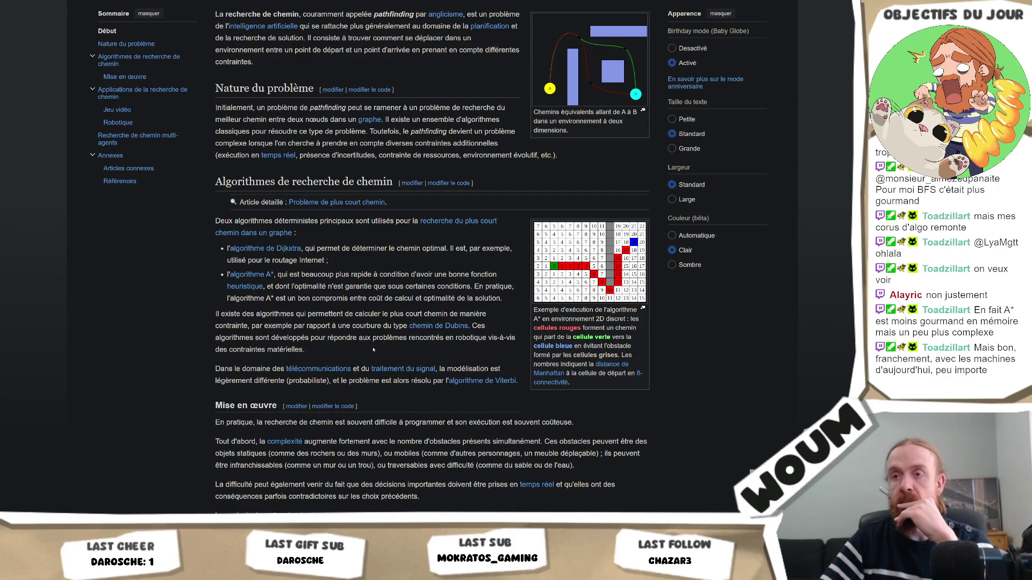
scroll(373, 350, "down", 4)
scroll(384, 338, "down", 3)
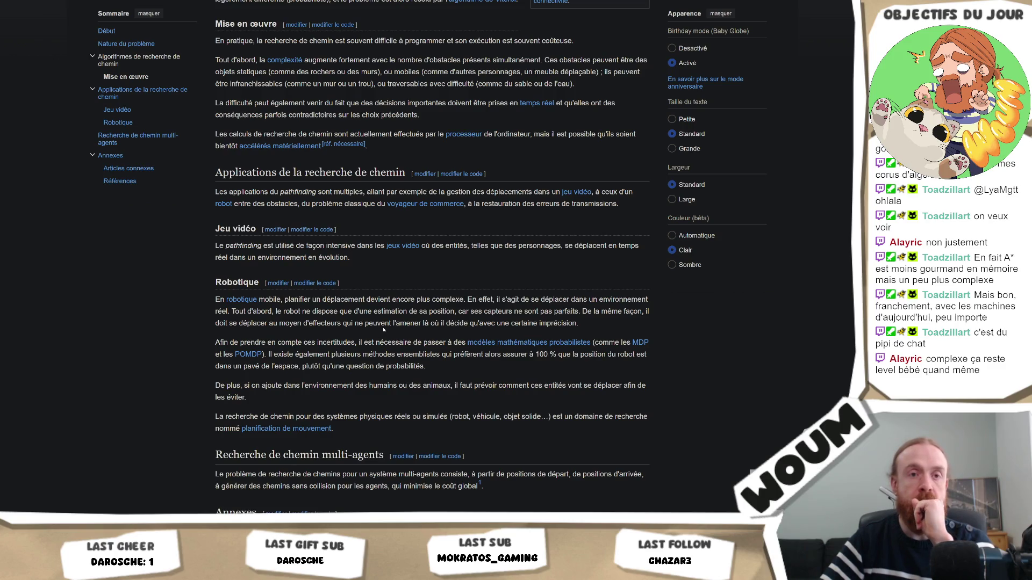
scroll(387, 318, "up", 4)
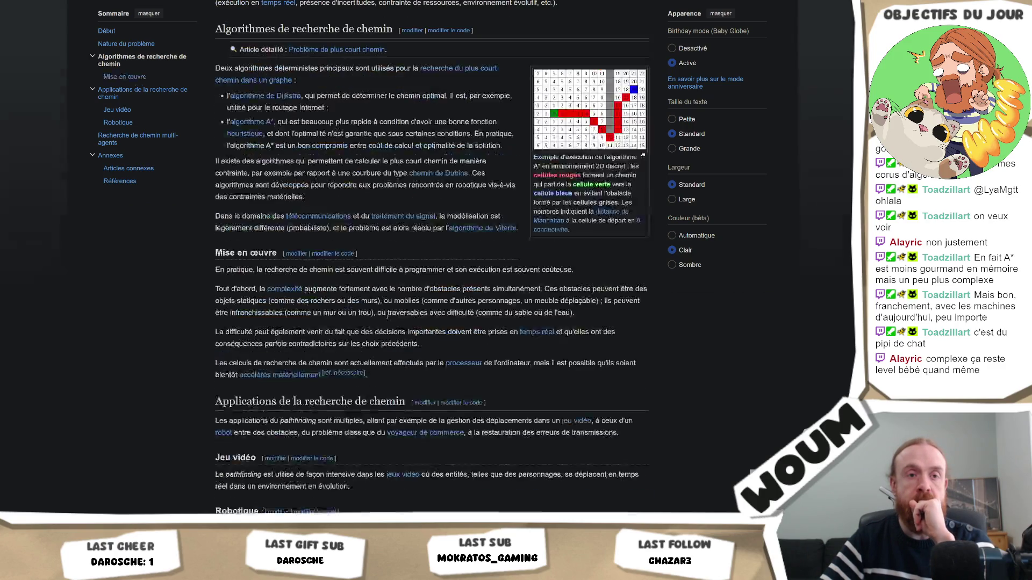
scroll(385, 316, "up", 3)
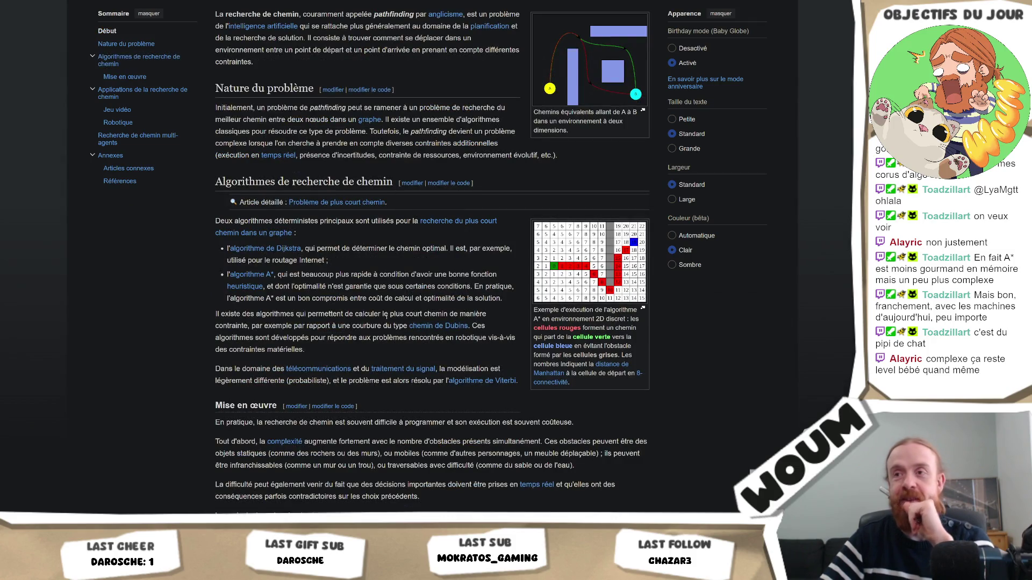
scroll(388, 315, "down", 4)
scroll(390, 312, "down", 4)
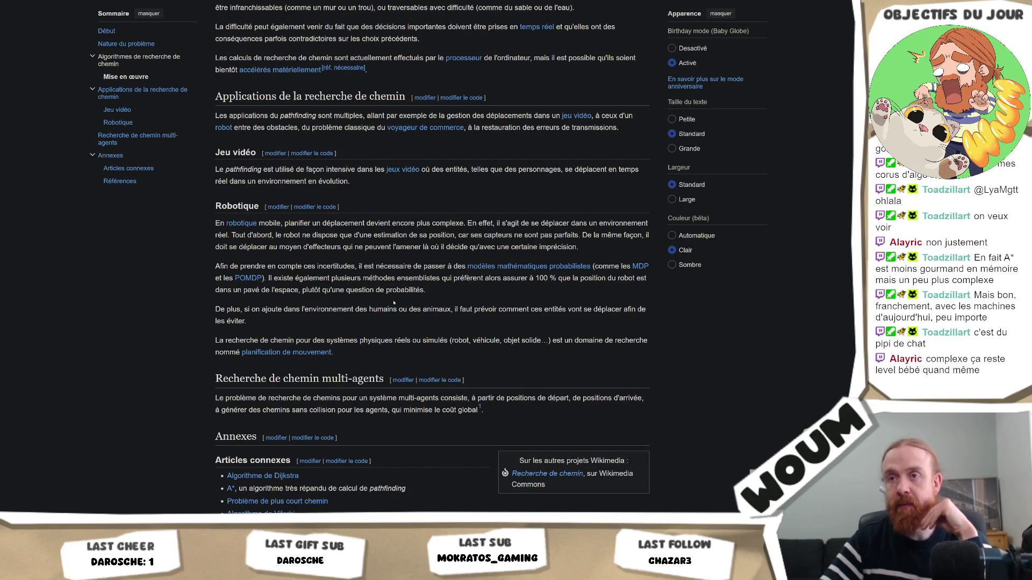
scroll(392, 303, "up", 7)
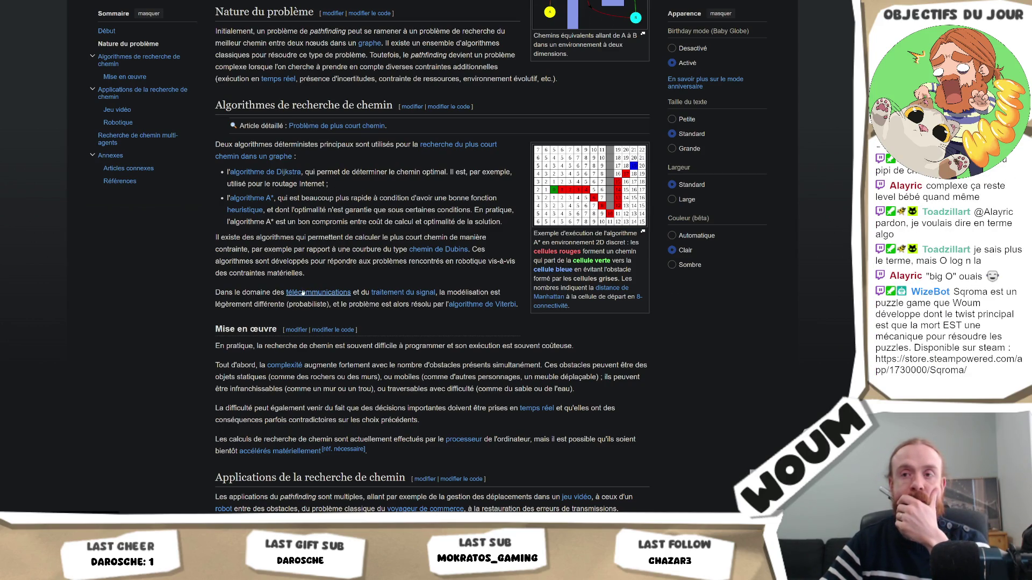
Open the linked 'algorithme A*' article, then switch back to Unity and the code editor.
left_click(253, 200)
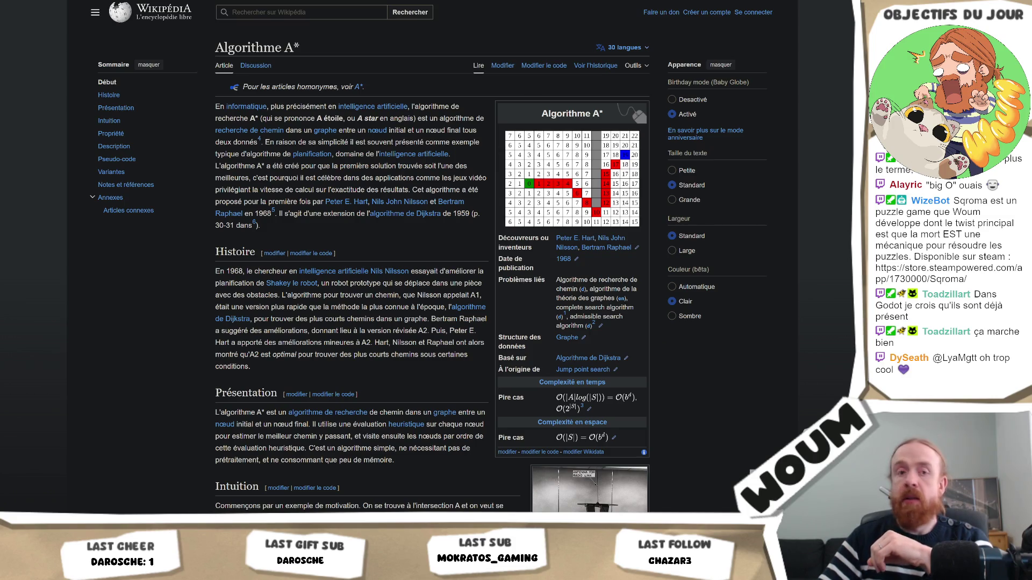
key("alt+Tab")
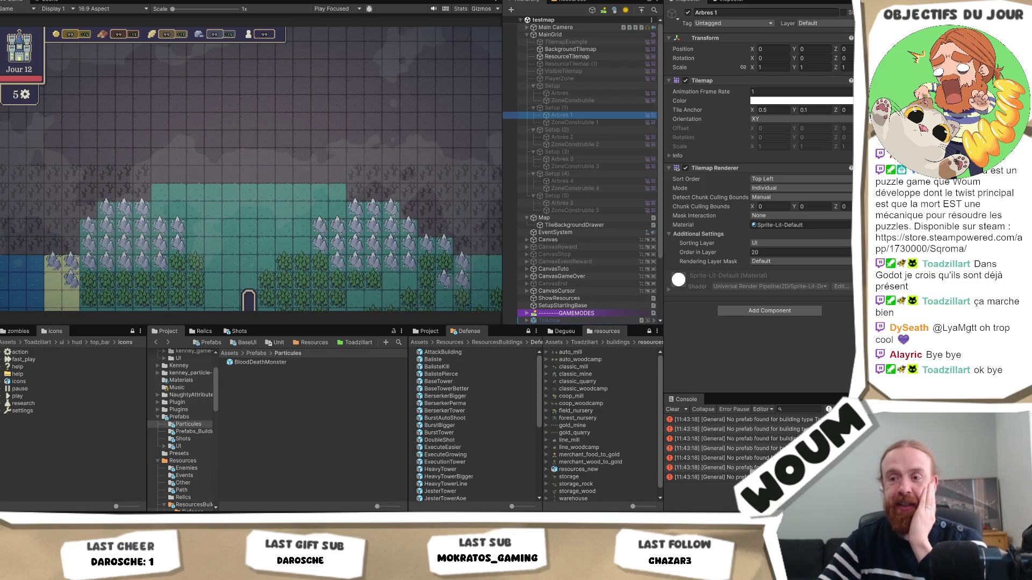
key("alt+Tab")
From WallAnimation.cs, open WaveController.cs through the tab-well list of open files.
key("alt+Tab")
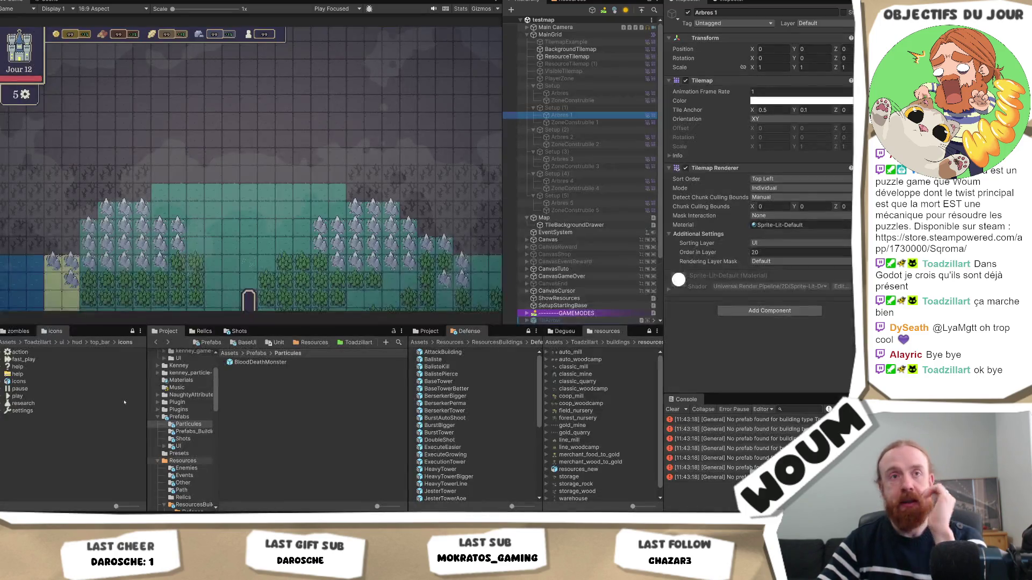
key("alt+Tab")
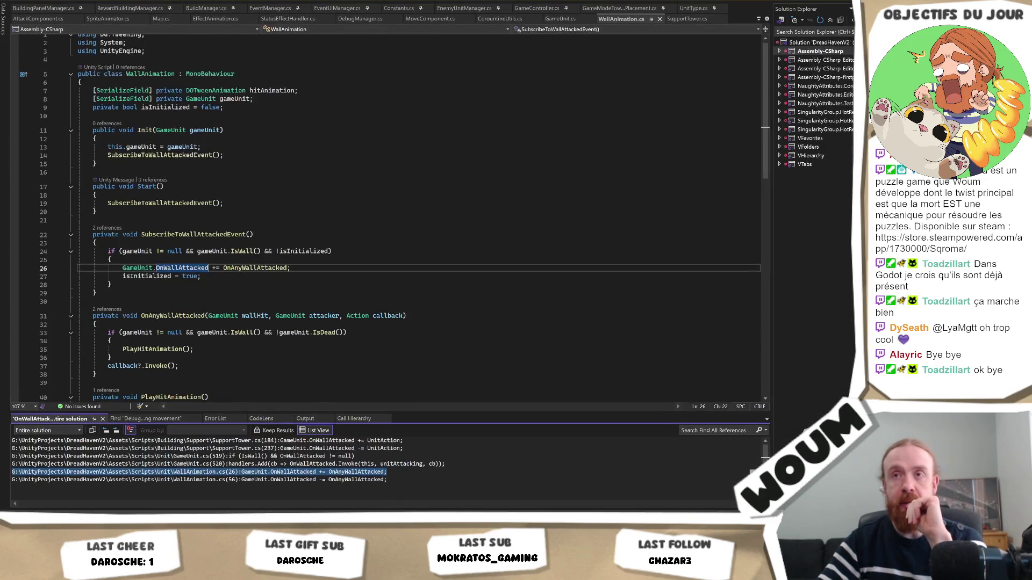
left_click(240, 139)
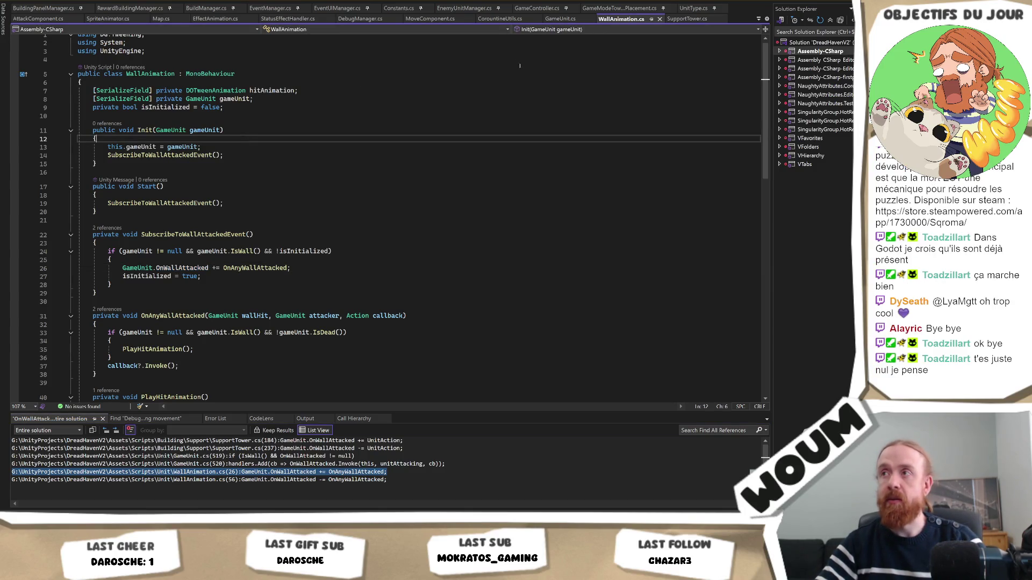
key("ctrl+Tab")
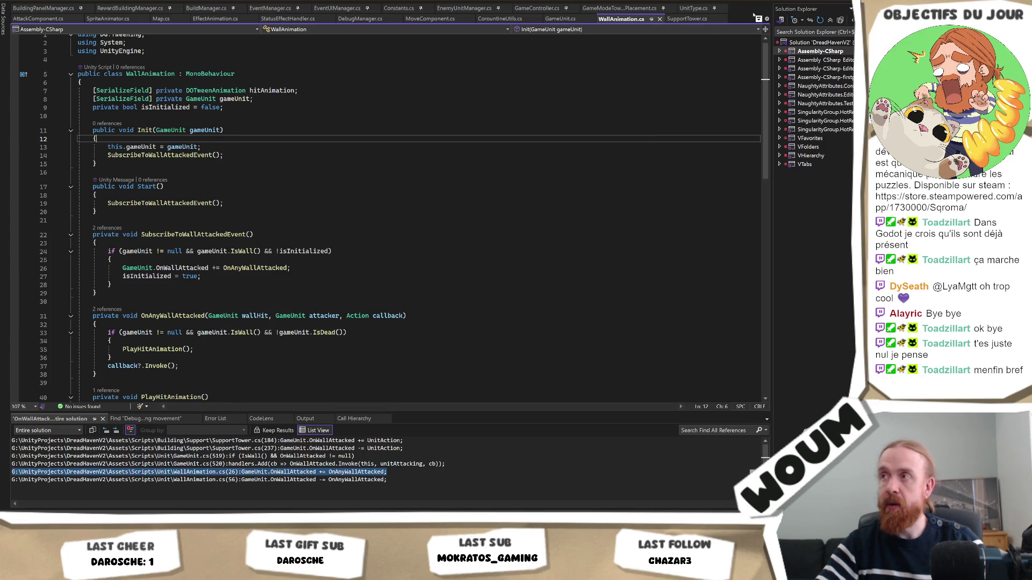
left_click(757, 18)
scroll(754, 48, "down", 20)
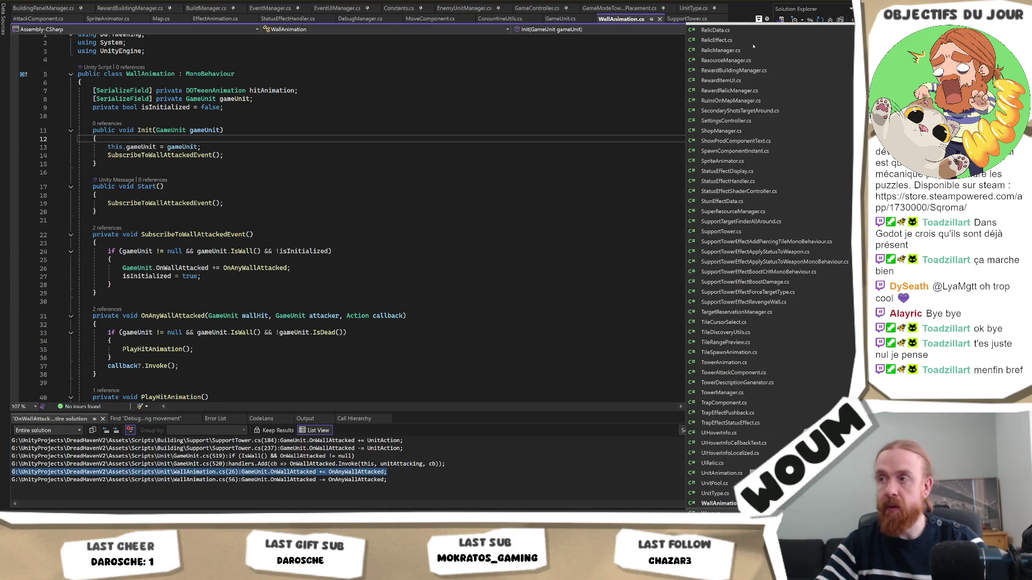
left_click(717, 513)
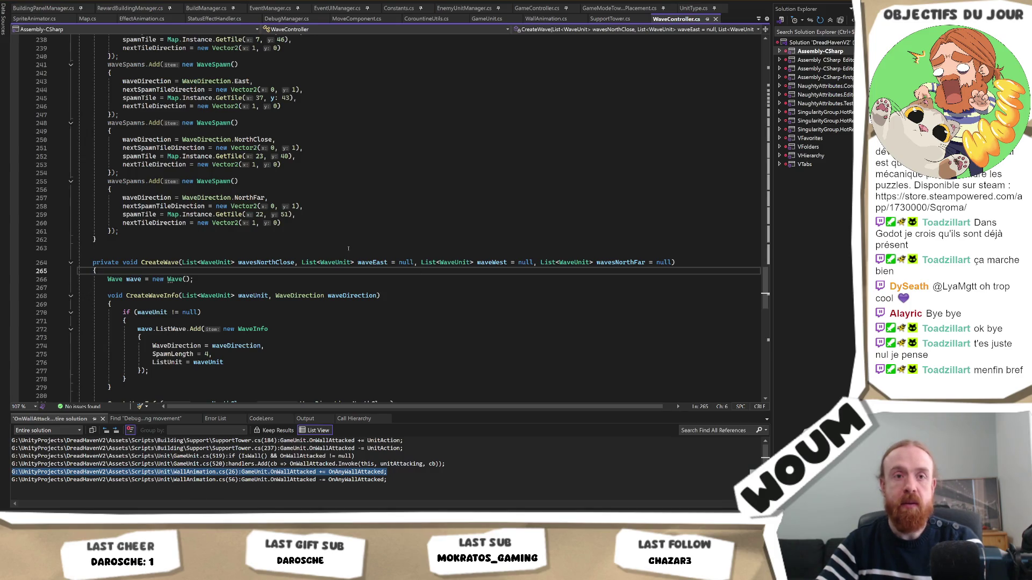
Scroll through WaveController.cs's CreateWave calls and highlight every WaveUnit reference.
scroll(344, 255, "up", 9)
scroll(348, 248, "down", 20)
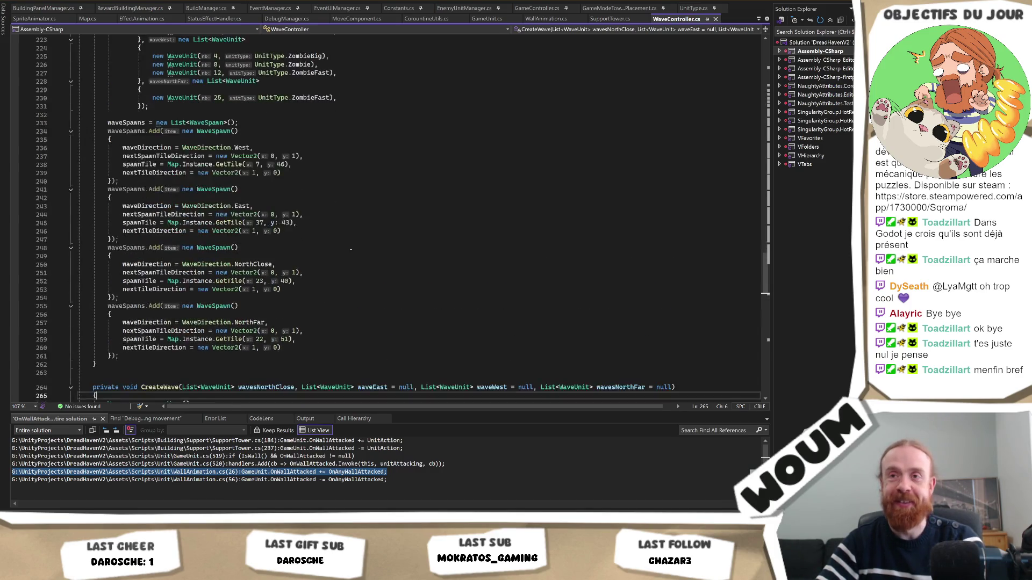
scroll(350, 253, "down", 12)
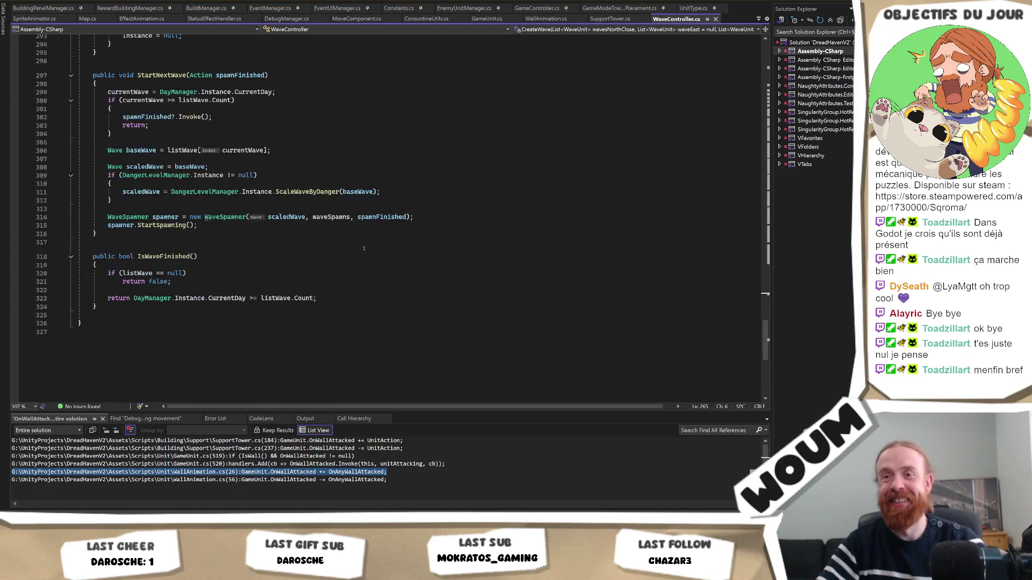
left_click_drag(774, 363, 773, 236)
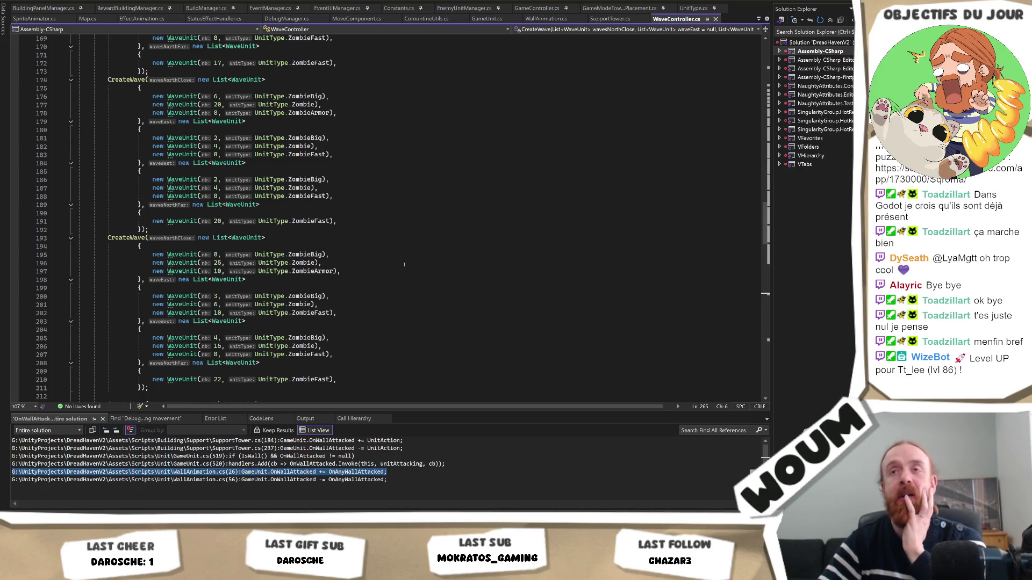
scroll(404, 265, "up", 2)
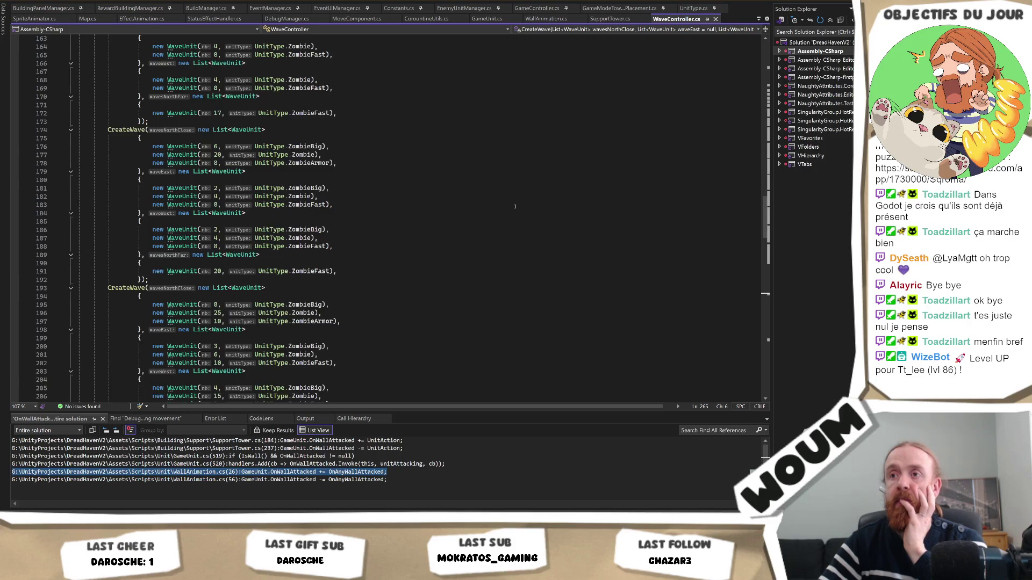
scroll(515, 206, "down", 1)
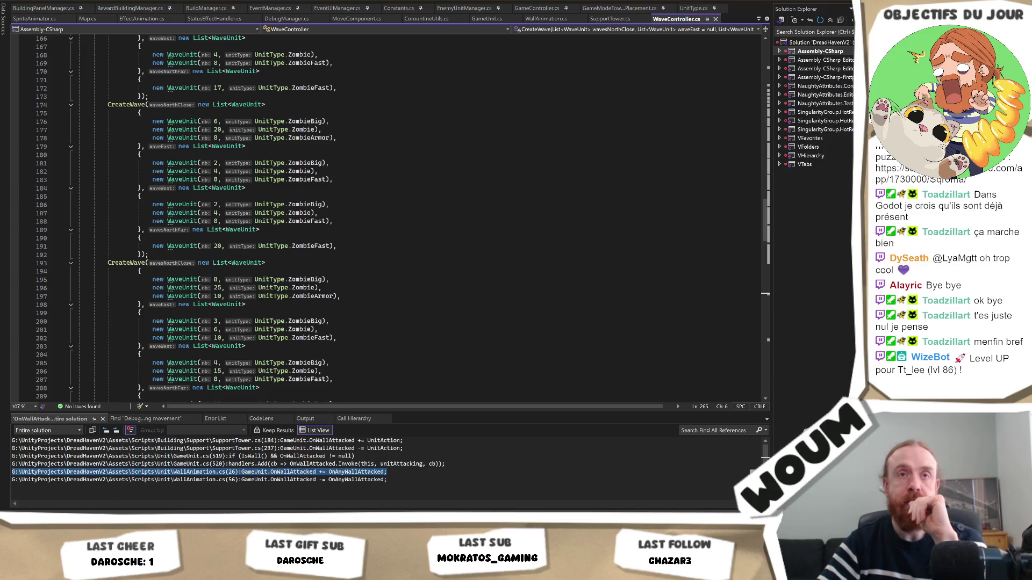
left_click(519, 213)
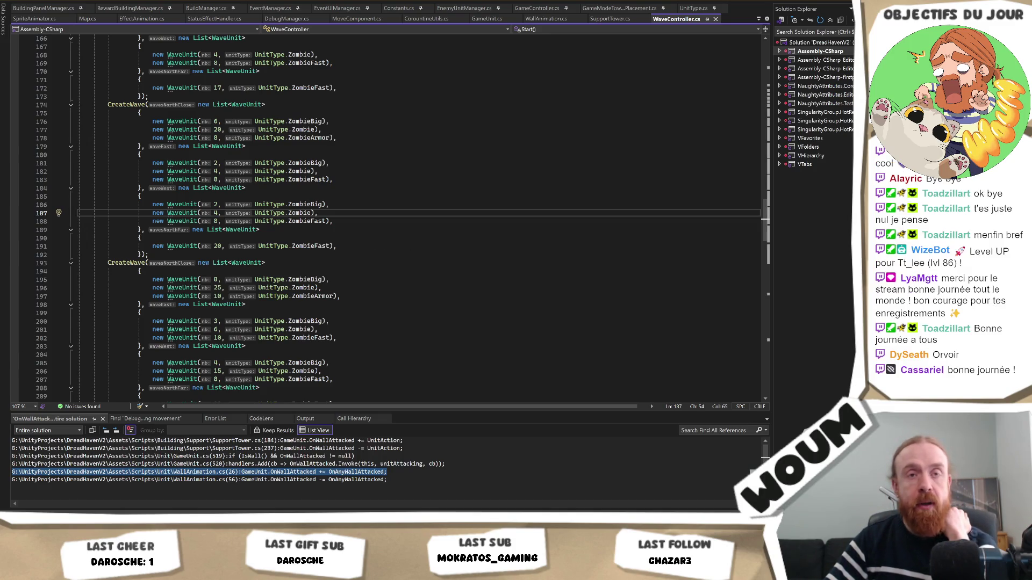
left_click(238, 229)
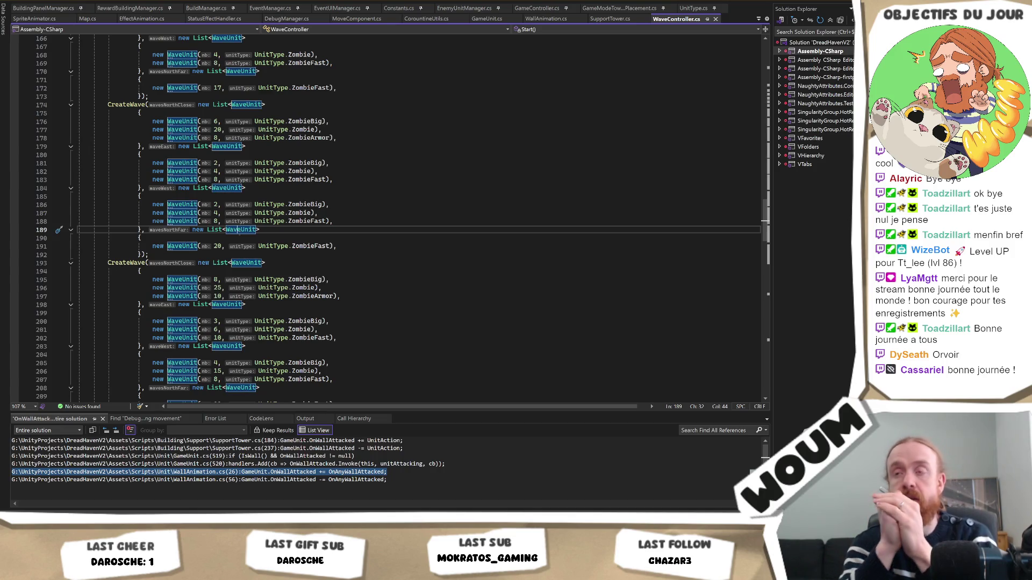